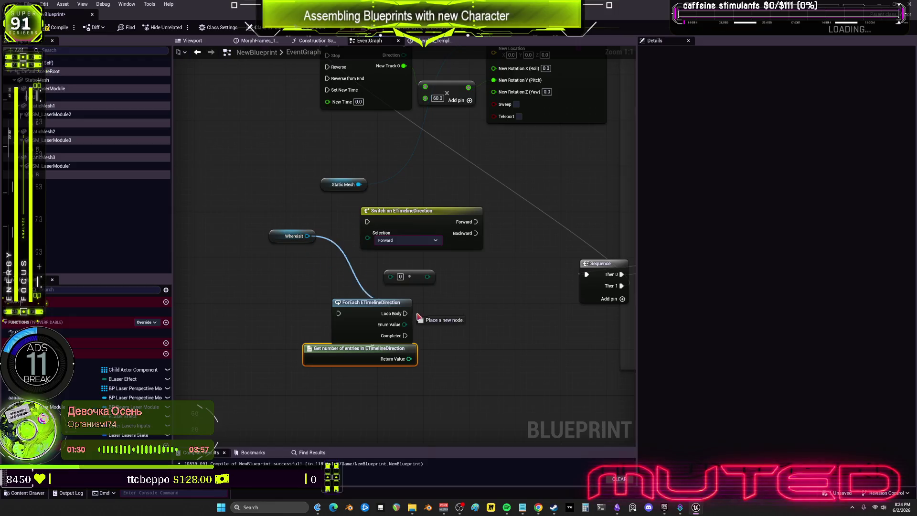
# - Add a Literal enum and a Switch on ETimelineDirection node, and try wiring whereisit toward it
pyautogui.click(459, 392)
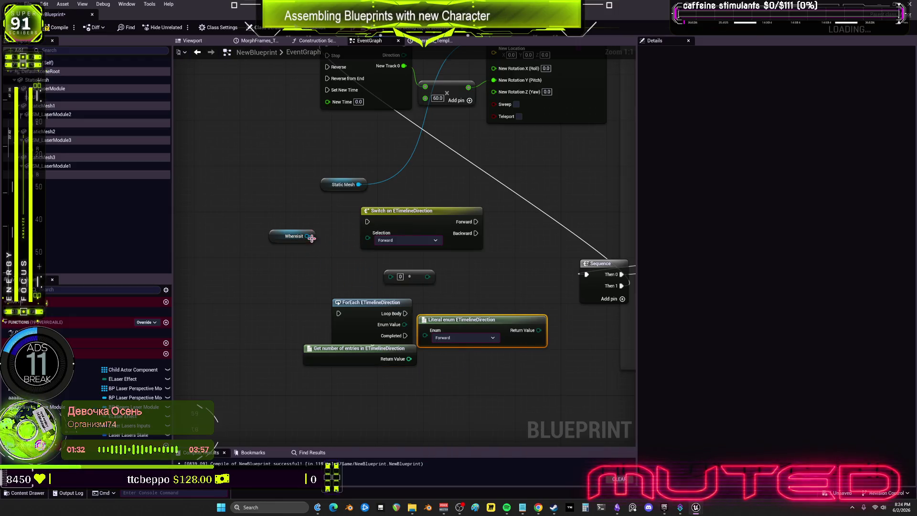
pyautogui.rightClick(242, 318)
pyautogui.write('switch')
pyautogui.click(285, 378)
pyautogui.moveTo(277, 353); pyautogui.dragTo(197, 325)
pyautogui.moveTo(307, 236)
pyautogui.mouseDown()
pyautogui.moveTo(311, 186)
pyautogui.moveTo(269, 153)
pyautogui.mouseUp()
pyautogui.write('etimelined')
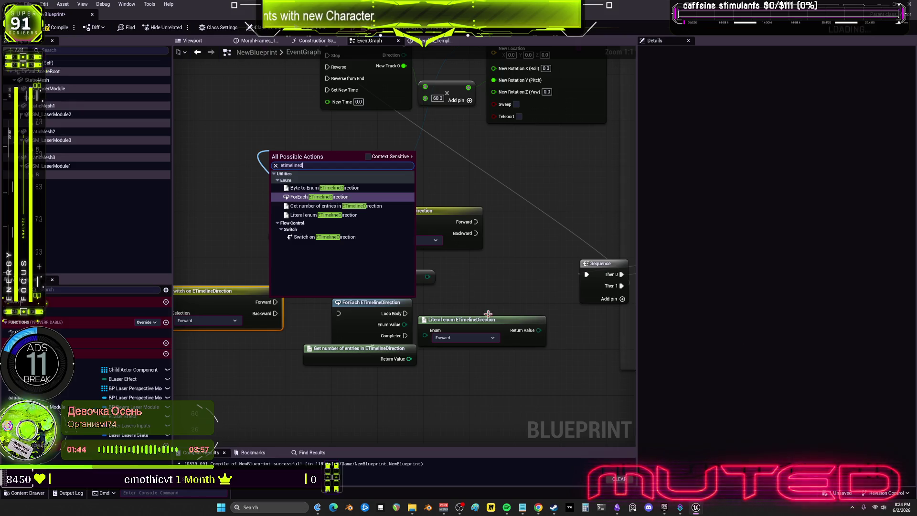
pyautogui.click(484, 280)
pyautogui.moveTo(305, 236); pyautogui.dragTo(370, 244)
pyautogui.click(340, 245)
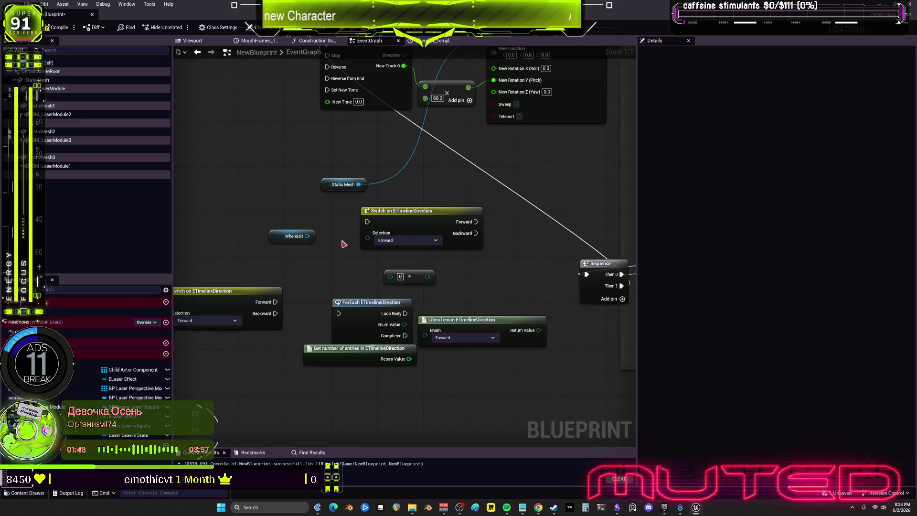
# - Box-select and delete the lower group of helper nodes, then shift the whereisit timeline left
pyautogui.scroll(-1, 442, 178)
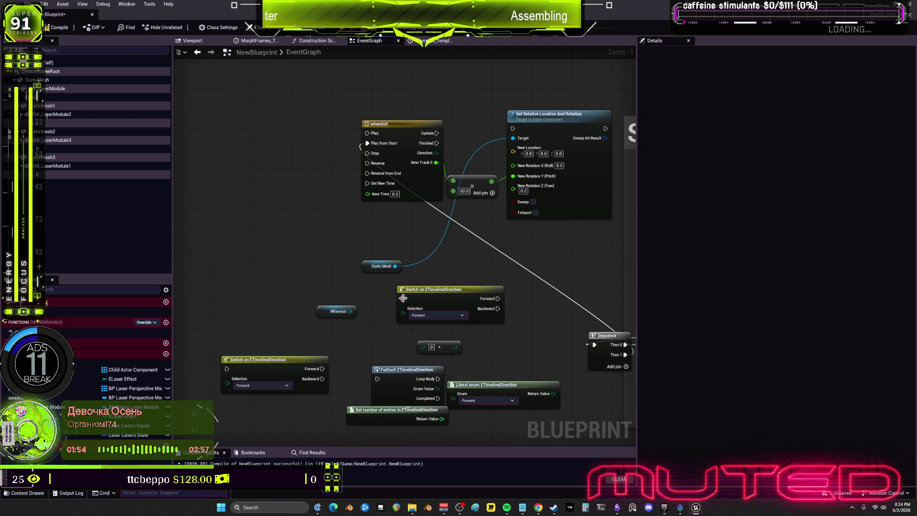
pyautogui.click(444, 308)
pyautogui.scroll(-1, 491, 341)
pyautogui.moveTo(525, 389); pyautogui.dragTo(234, 318)
pyautogui.press('Delete')
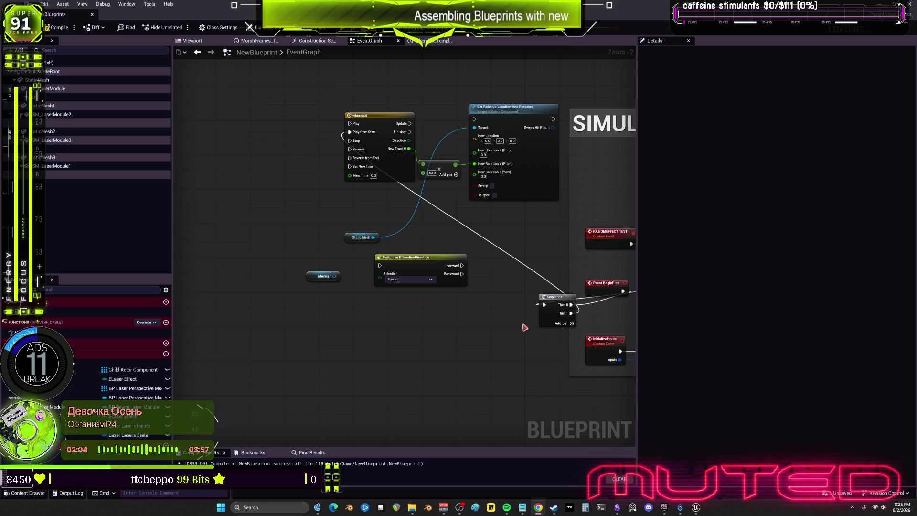
pyautogui.moveTo(376, 137); pyautogui.dragTo(298, 133)
# - Promote the Switch node's Selection pin to a Selection variable and delete the extra SET Selection node
pyautogui.rightClick(387, 284)
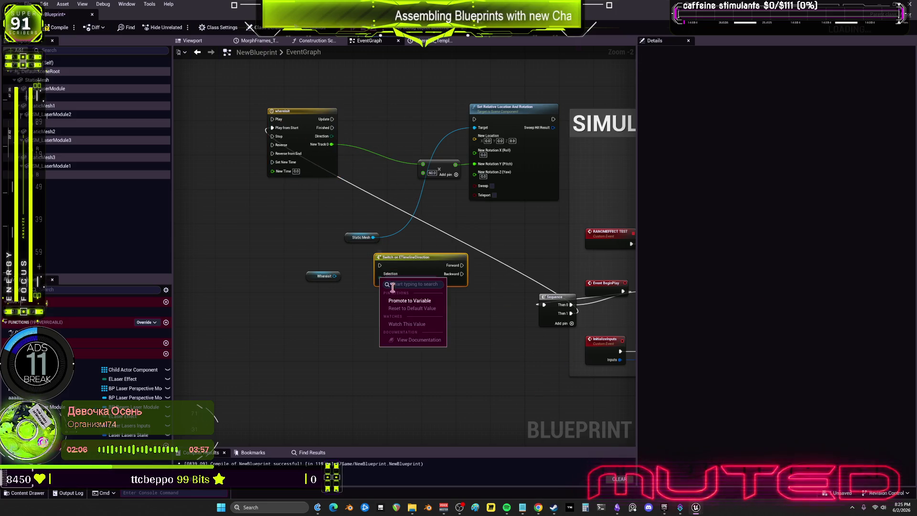
pyautogui.click(406, 302)
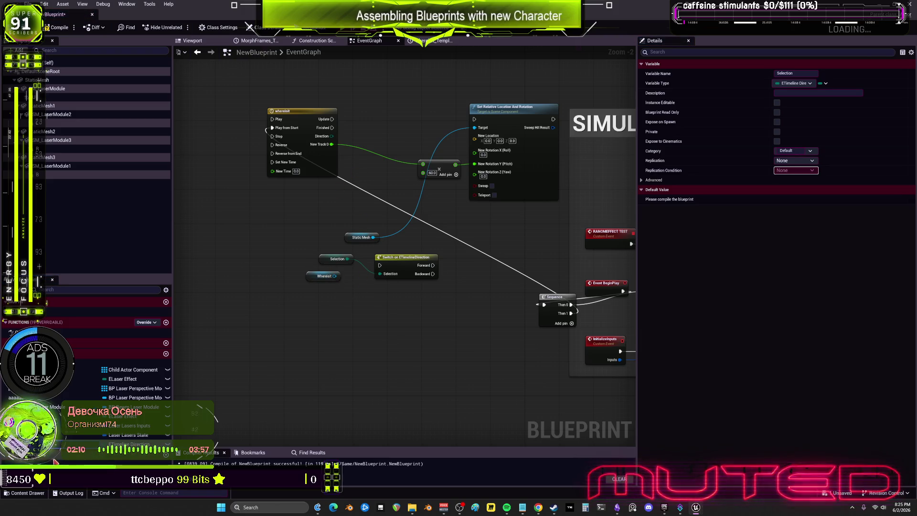
pyautogui.moveTo(400, 109); pyautogui.dragTo(375, 125)
pyautogui.click(392, 124)
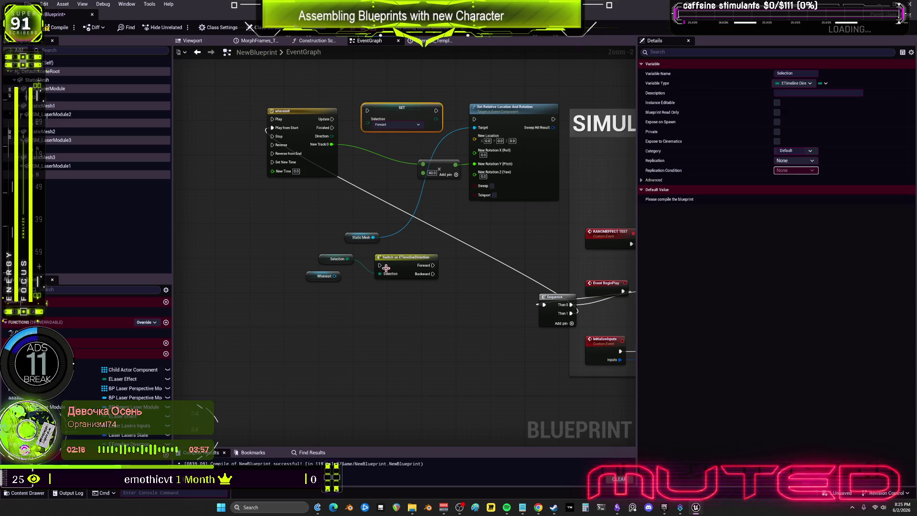
pyautogui.press('Delete')
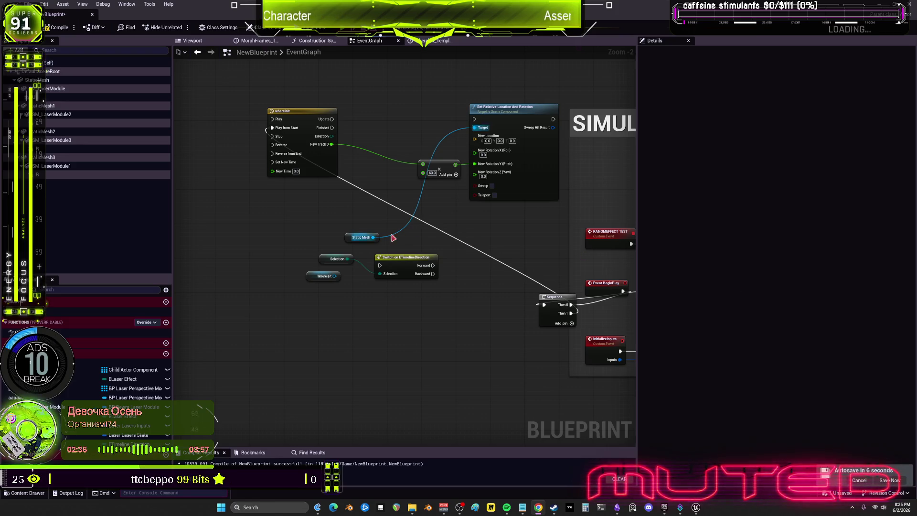
# - Replace the Selection getter with whereisit's Direction and place the Switch node beneath the timeline
pyautogui.scroll(2, 363, 201)
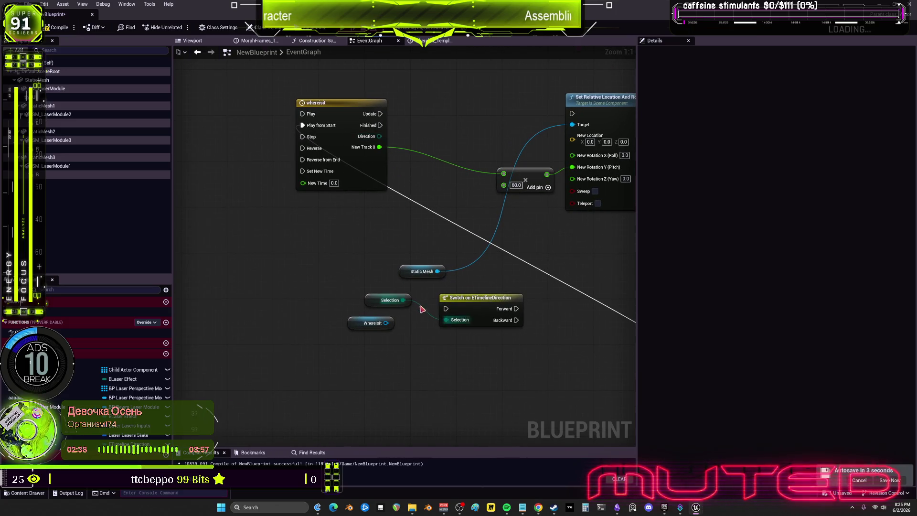
pyautogui.click(396, 300)
pyautogui.press('Delete')
pyautogui.moveTo(380, 137); pyautogui.dragTo(447, 325)
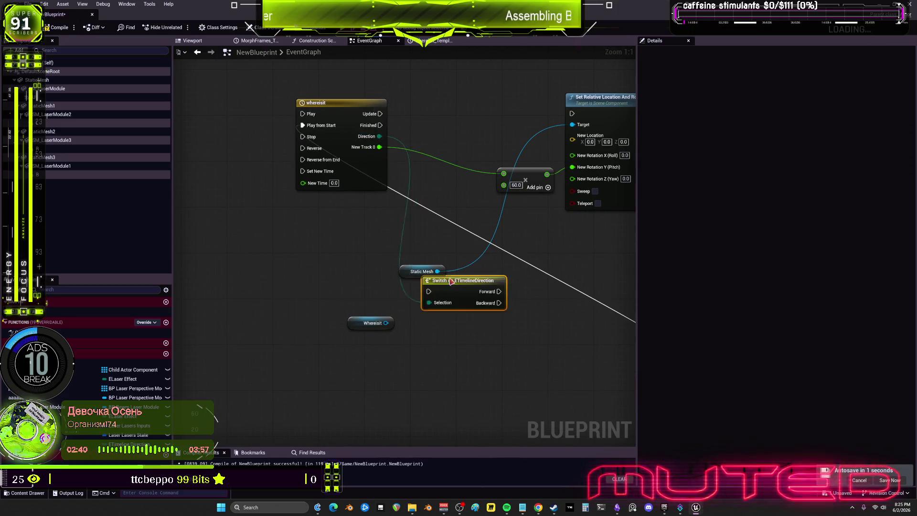
pyautogui.moveTo(502, 310); pyautogui.dragTo(437, 225)
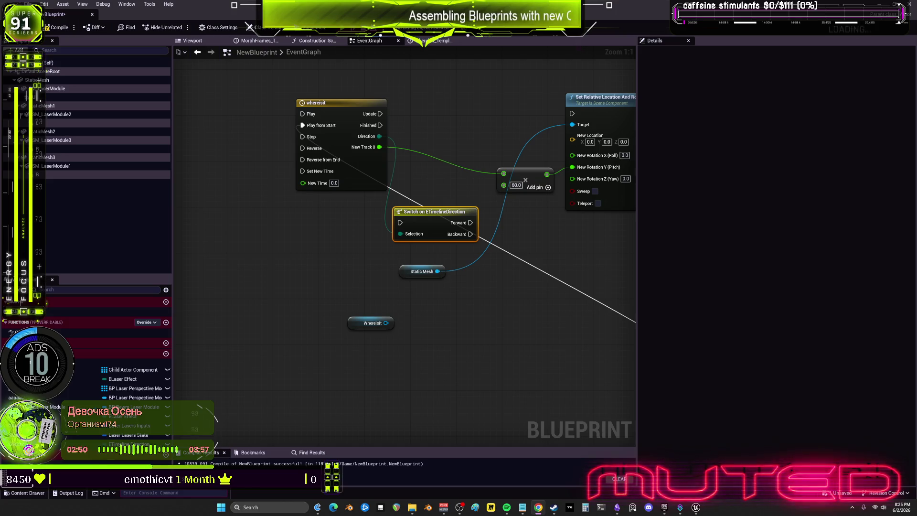
pyautogui.moveTo(404, 214)
pyautogui.mouseDown()
pyautogui.moveTo(427, 202)
pyautogui.moveTo(414, 157)
pyautogui.moveTo(410, 197)
pyautogui.moveTo(313, 237)
pyautogui.mouseUp()
pyautogui.moveTo(383, 259)
pyautogui.mouseDown()
pyautogui.moveTo(313, 171)
pyautogui.moveTo(335, 201)
pyautogui.moveTo(308, 139)
pyautogui.moveTo(366, 223)
pyautogui.mouseUp()
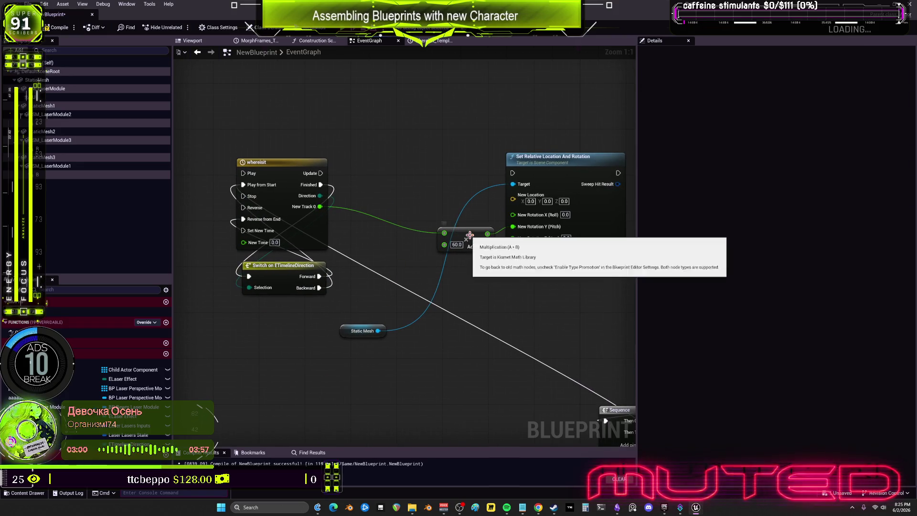
# - Move the Add and Set Relative Location And Rotation nodes left, and wire Update into the setter
pyautogui.moveTo(454, 225); pyautogui.dragTo(379, 212)
pyautogui.moveTo(506, 155); pyautogui.dragTo(458, 152)
pyautogui.moveTo(320, 172); pyautogui.dragTo(461, 167)
pyautogui.scroll(-2, 478, 215)
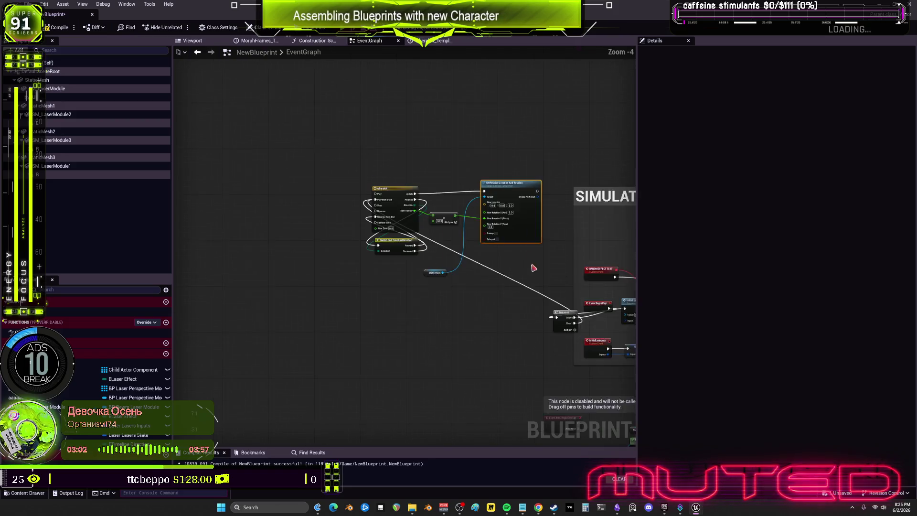
# - Preview the lasers in the Viewport, checking the whereisit timeline and the 360.0 multiplier along the way
pyautogui.click(182, 42)
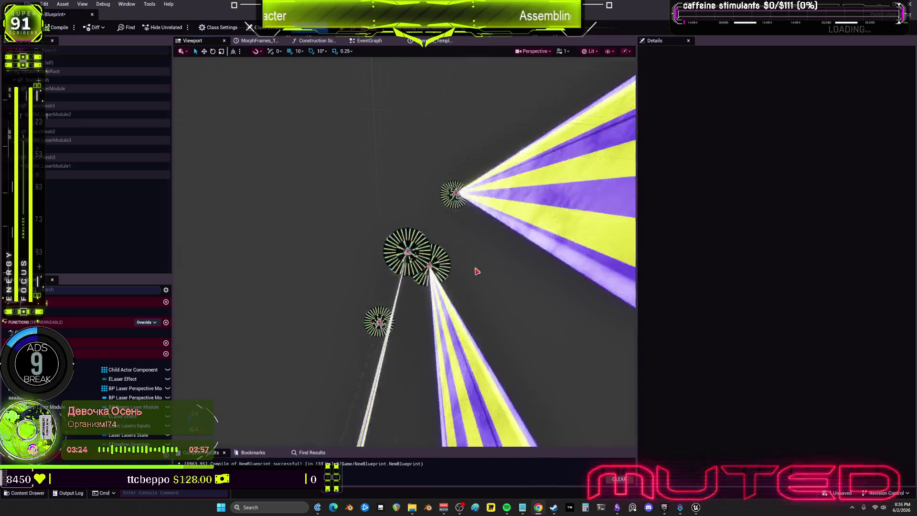
pyautogui.click(430, 41)
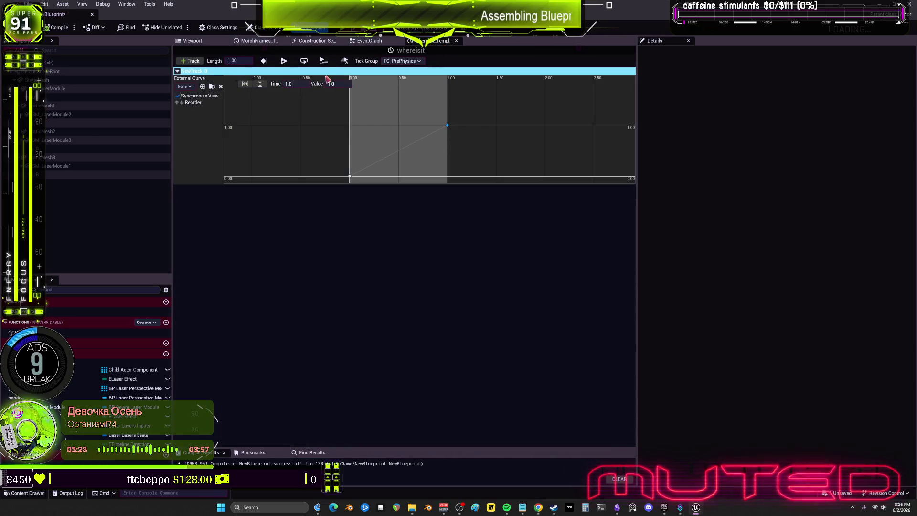
pyautogui.click(368, 41)
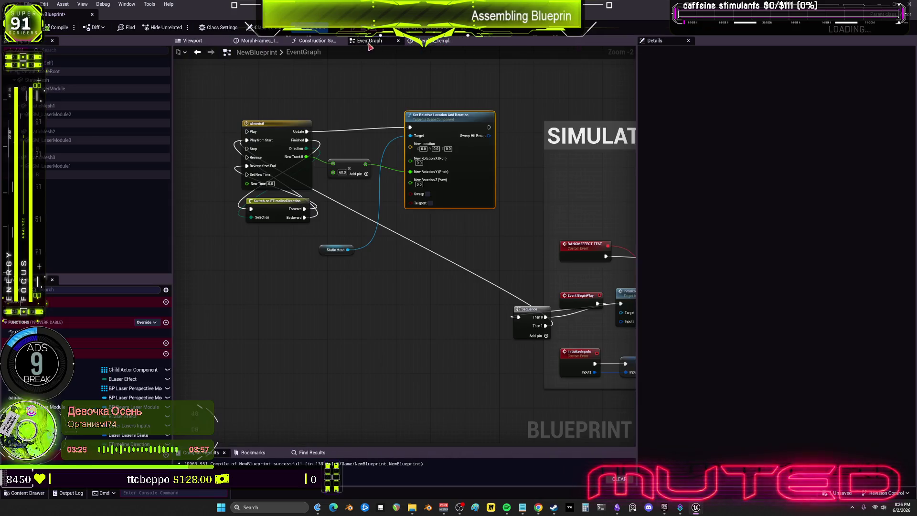
pyautogui.click(342, 172)
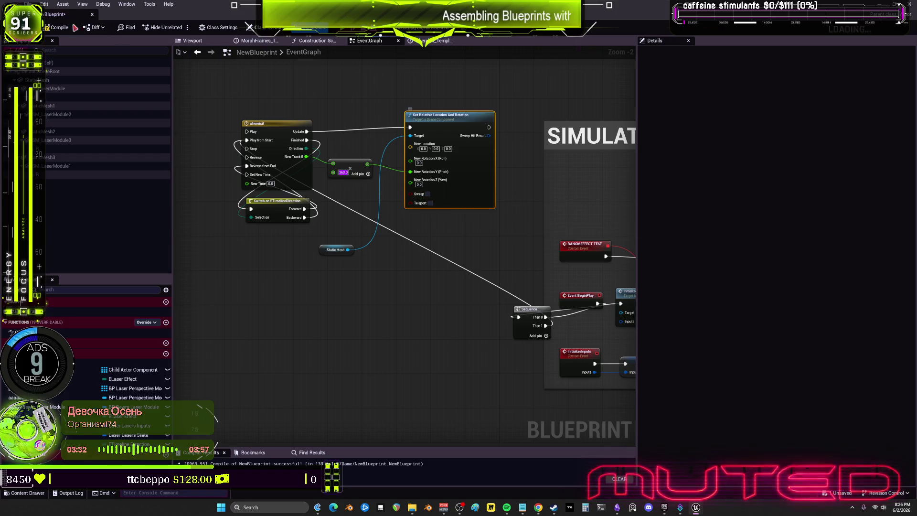
pyautogui.click(185, 42)
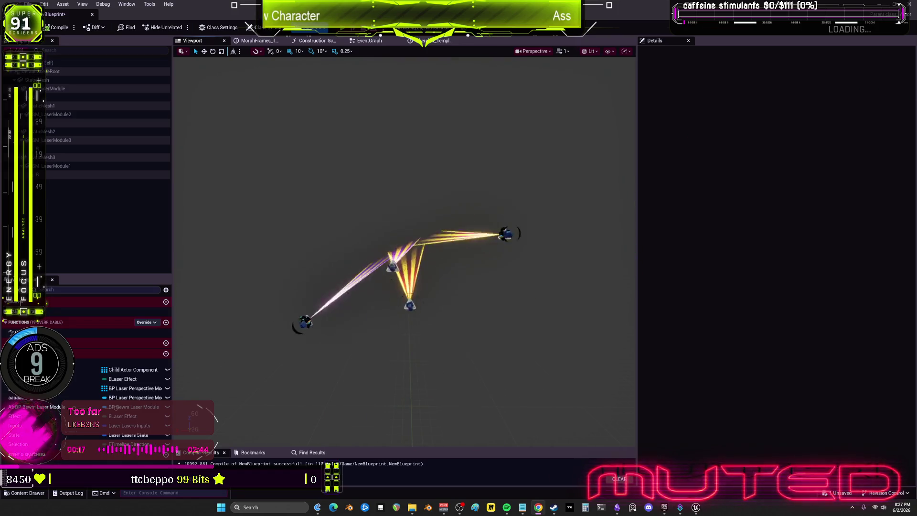
# - Go back to the EventGraph after watching the lasers sweep in the Viewport
pyautogui.click(386, 46)
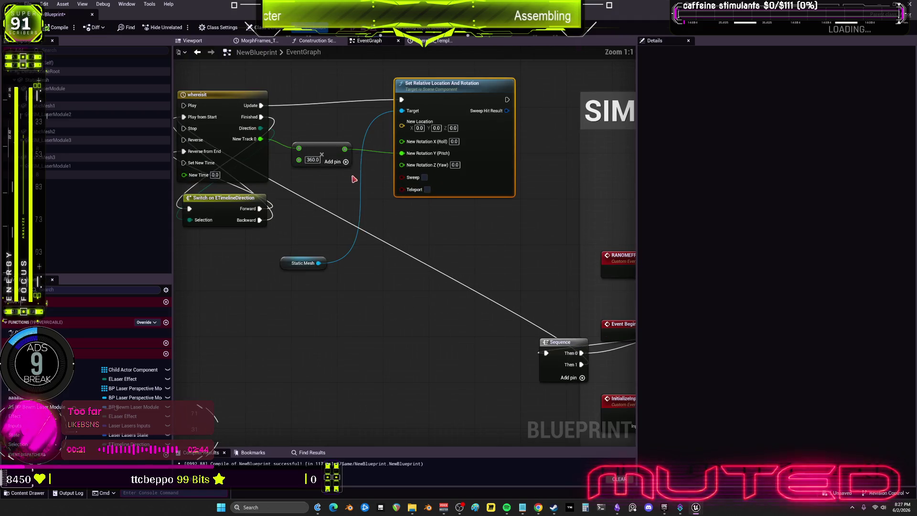
# - Shift the whereisit timeline and Switch nodes left, then add an Ease node from the action search
pyautogui.click(310, 114)
pyautogui.moveTo(310, 114); pyautogui.dragTo(179, 114)
pyautogui.moveTo(217, 158); pyautogui.dragTo(267, 159)
pyautogui.write('ease')
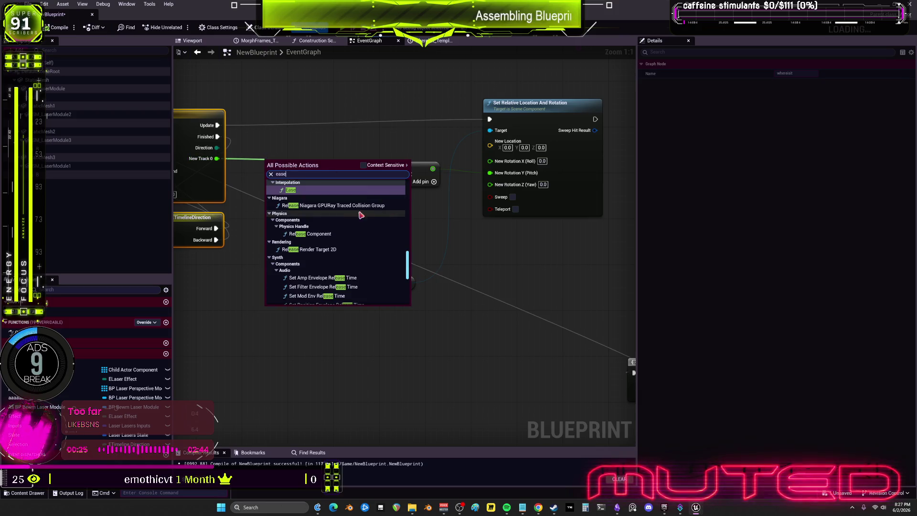
pyautogui.scroll(10, 346, 210)
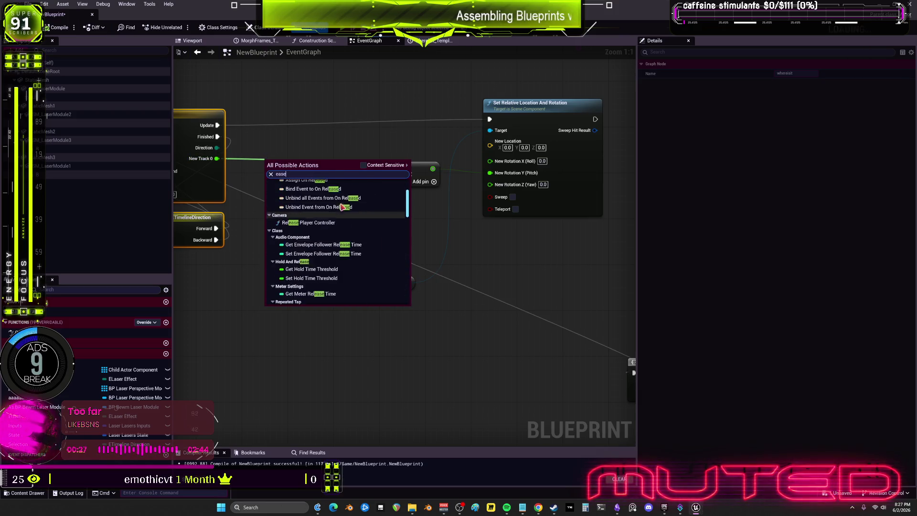
pyautogui.click(321, 133)
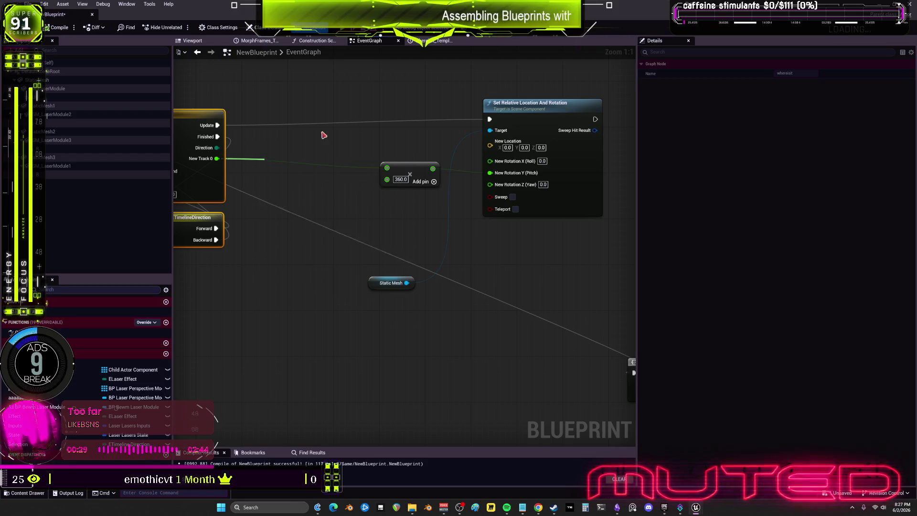
pyautogui.rightClick(280, 188)
pyautogui.scroll(-5, 335, 252)
pyautogui.scroll(10, 335, 252)
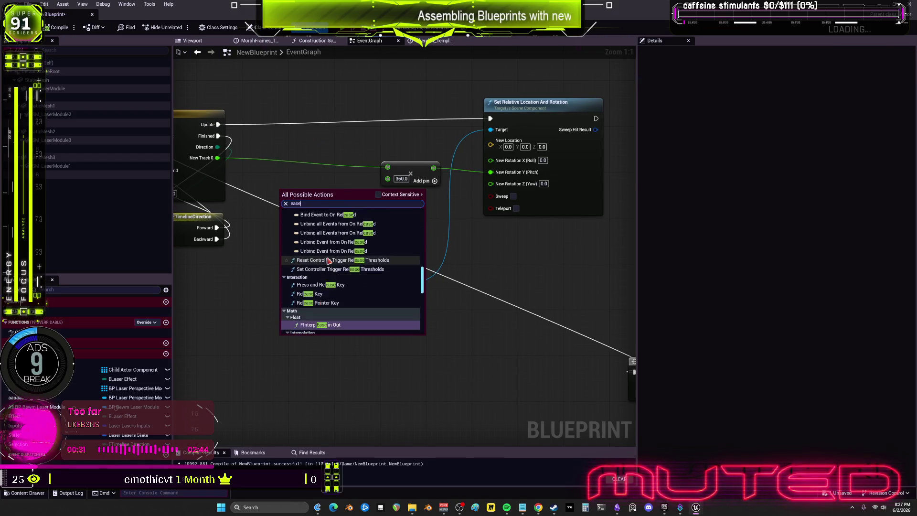
pyautogui.scroll(5, 359, 240)
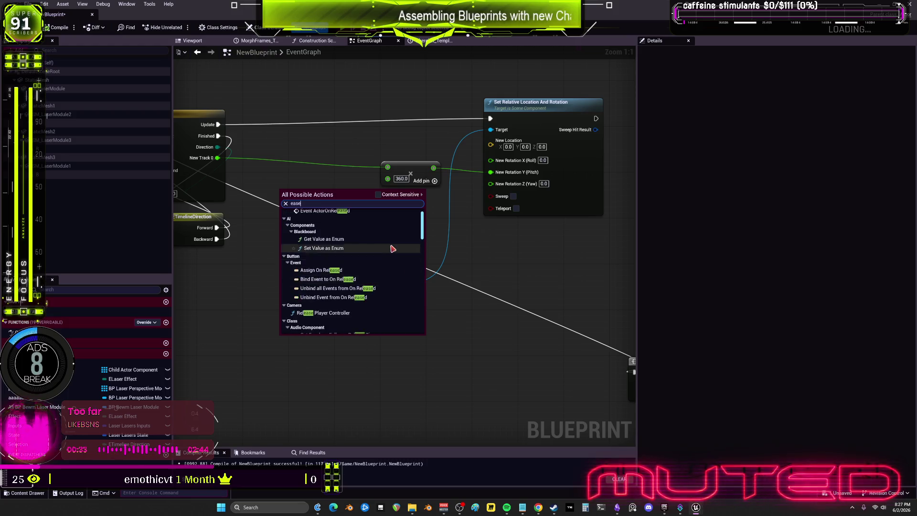
pyautogui.click(377, 195)
pyautogui.scroll(-3, 334, 243)
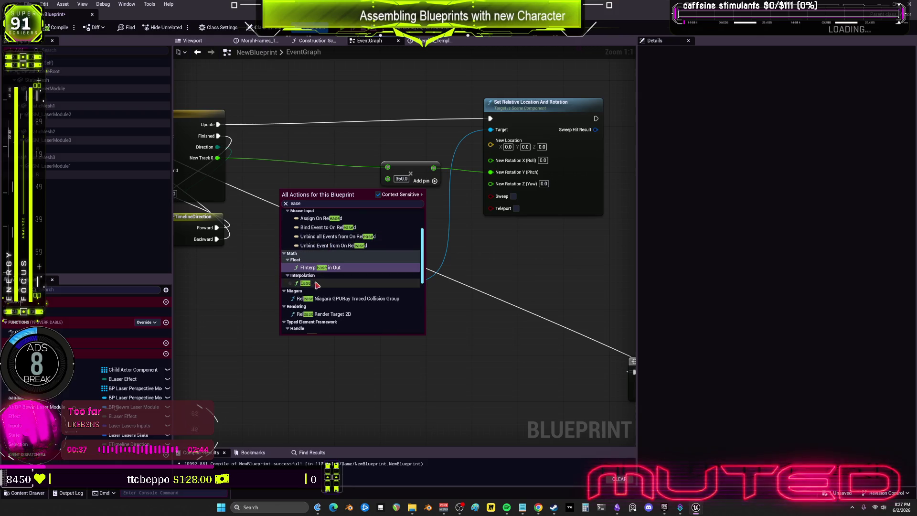
pyautogui.click(311, 283)
# - Feed New Track 0 through a Circular In Out Ease (-180 to 180) into rotation Pitch, replacing the multiply node
pyautogui.moveTo(222, 161); pyautogui.dragTo(267, 214)
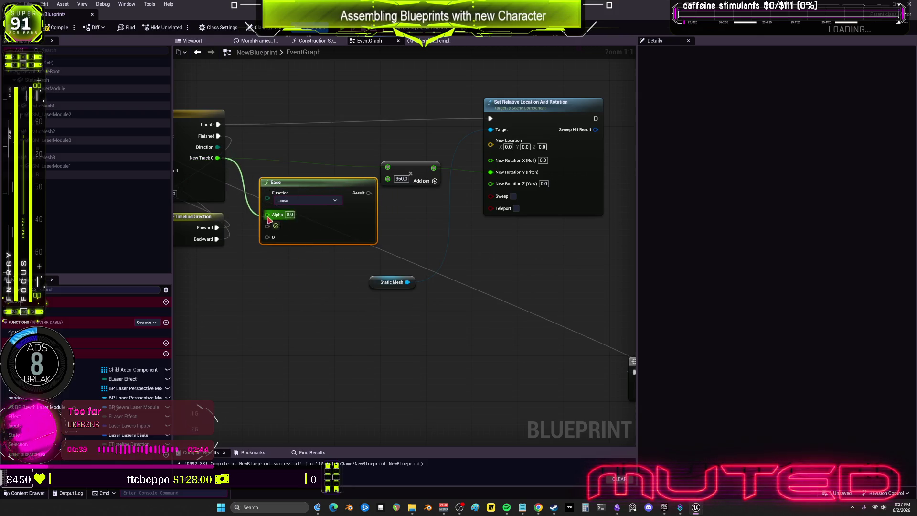
pyautogui.moveTo(369, 192); pyautogui.dragTo(388, 167)
pyautogui.moveTo(338, 192); pyautogui.dragTo(322, 170)
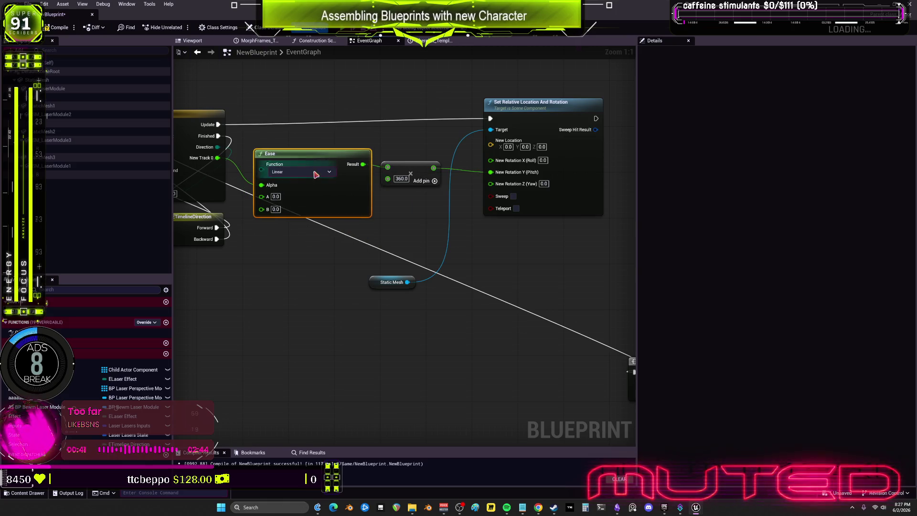
pyautogui.click(301, 172)
pyautogui.click(292, 255)
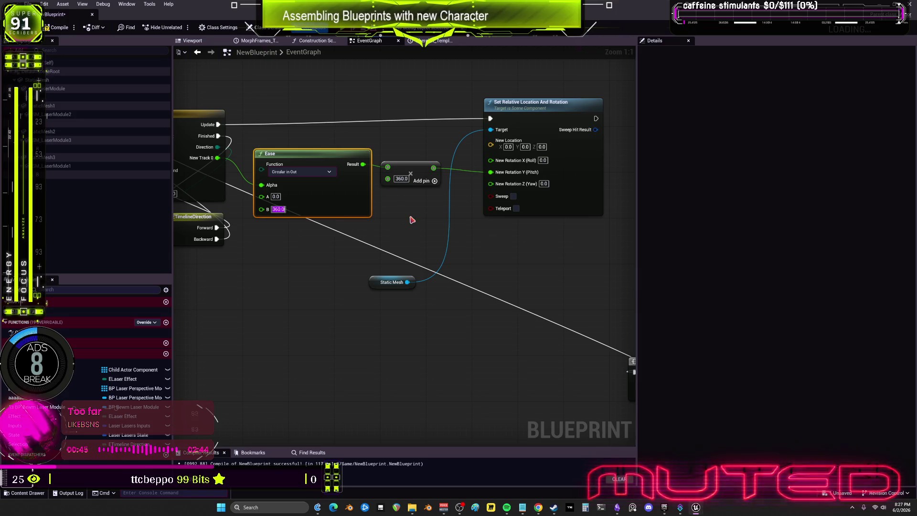
pyautogui.press('Delete')
pyautogui.moveTo(363, 164)
pyautogui.mouseDown()
pyautogui.moveTo(492, 189)
pyautogui.moveTo(464, 188)
pyautogui.moveTo(490, 171)
pyautogui.mouseUp()
pyautogui.write('-18')
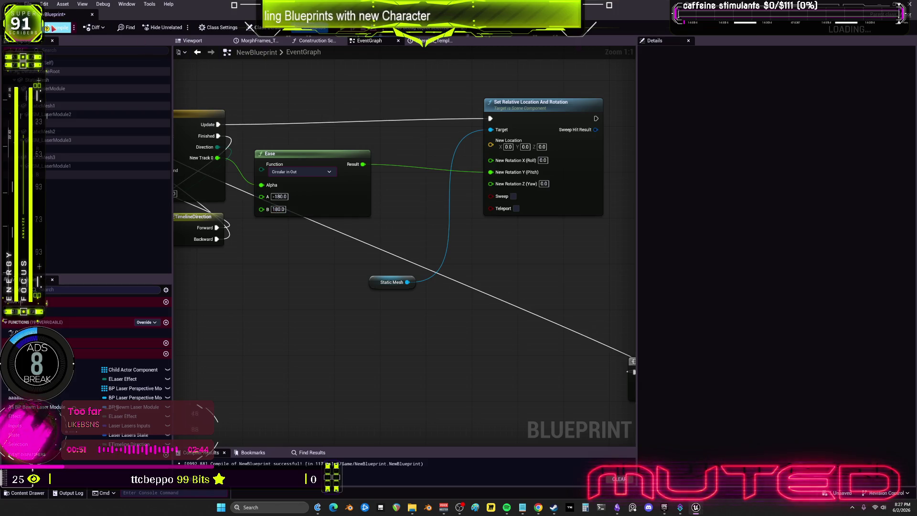
pyautogui.click(199, 42)
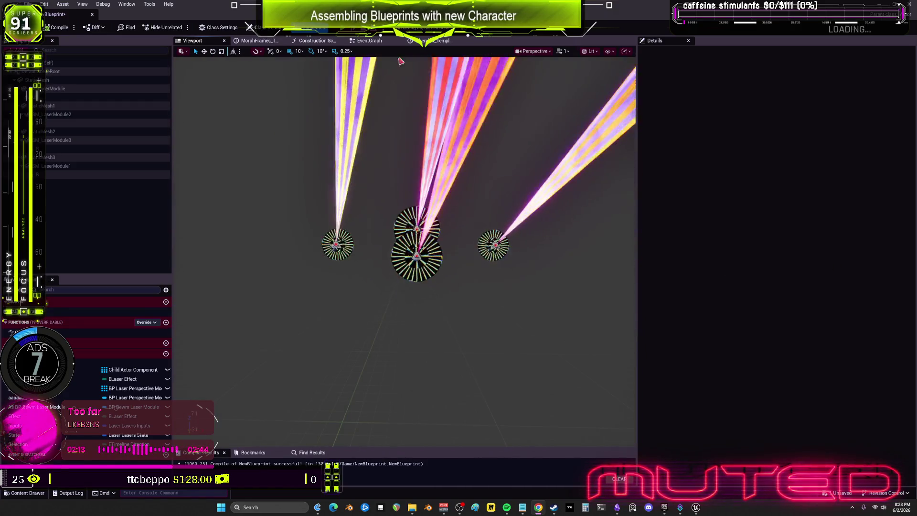
pyautogui.click(369, 41)
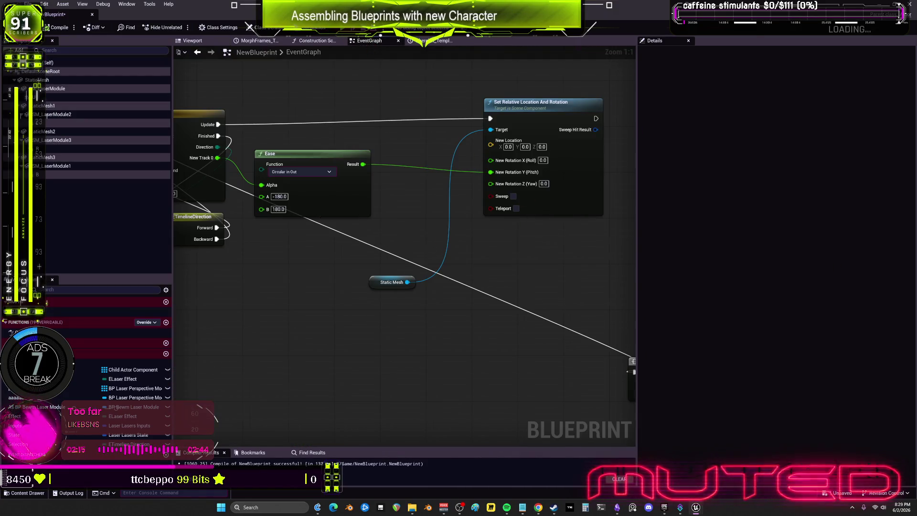
pyautogui.scroll(-3, 564, 273)
pyautogui.scroll(3, 516, 215)
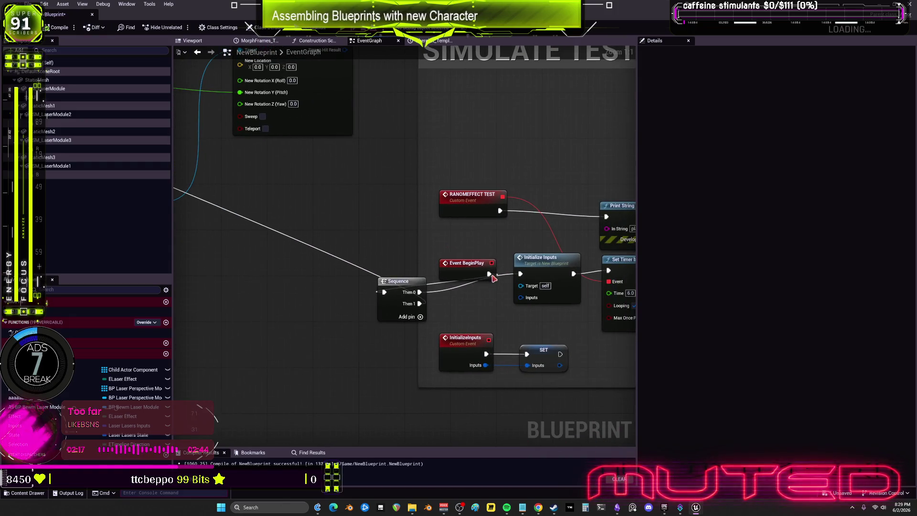
pyautogui.moveTo(323, 269); pyautogui.dragTo(466, 224)
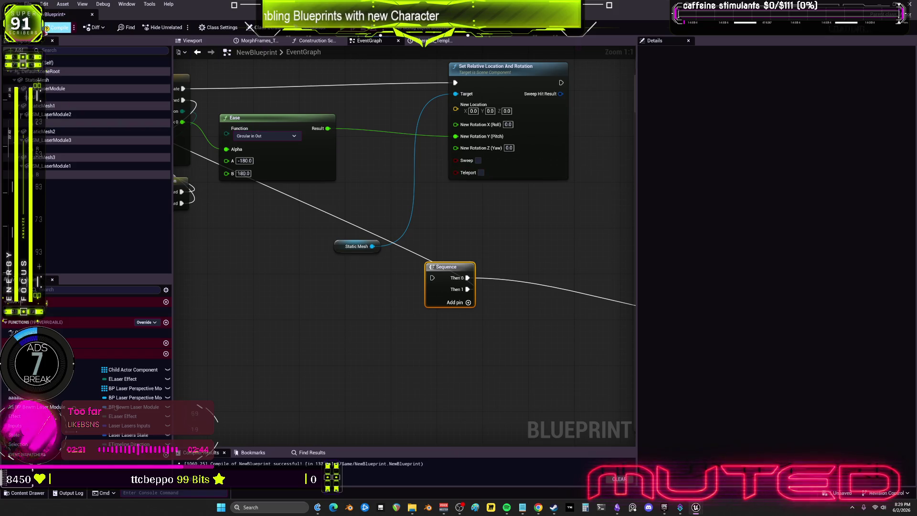
pyautogui.click(191, 41)
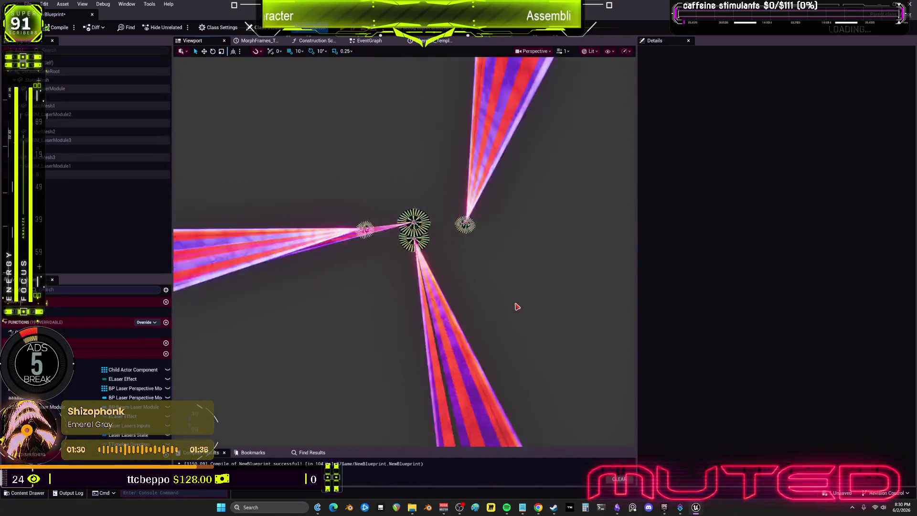
# - Widen the 3D preview and select child actor component B, showing its BP_Laser_perspective_mode class
pyautogui.moveTo(639, 290); pyautogui.dragTo(887, 289)
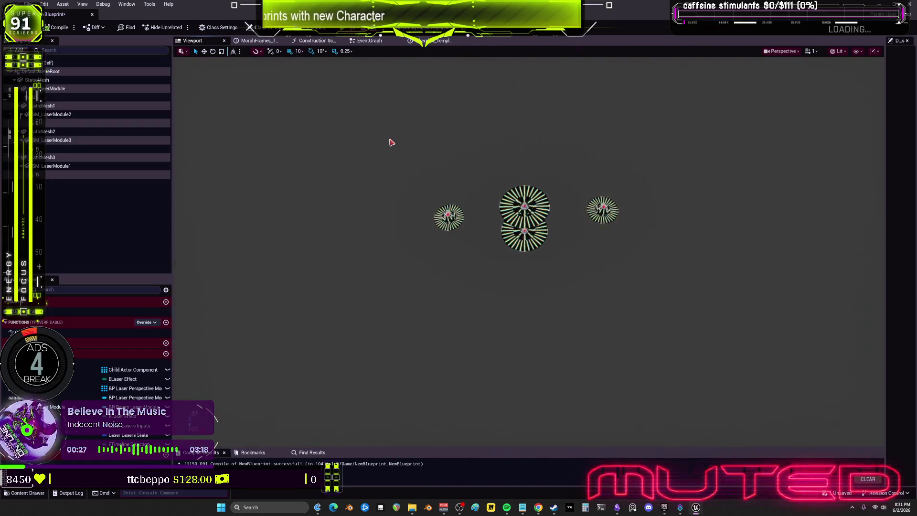
pyautogui.click(41, 175)
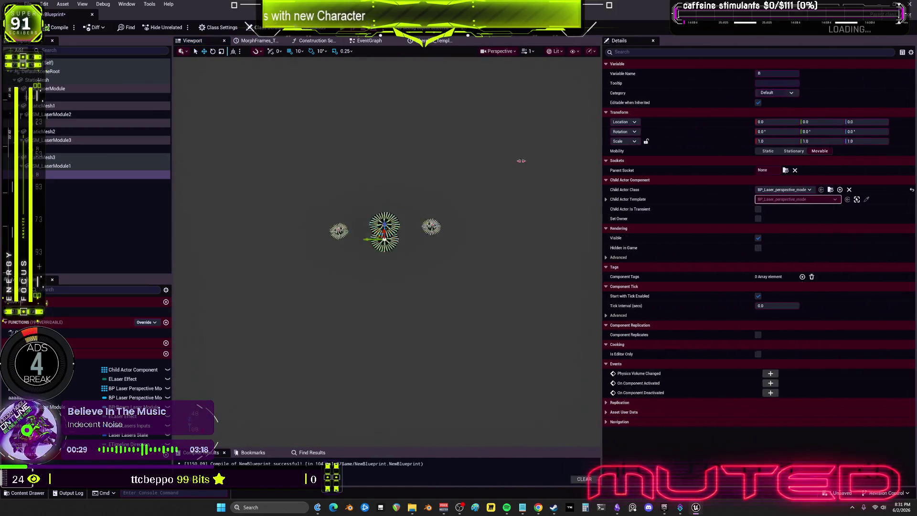
# - Inspect the SM_LaserModule, StaticMesh and StaticMesh2 components' details, then close the NewBlueprint editor
pyautogui.click(55, 166)
pyautogui.moveTo(285, 226); pyautogui.dragTo(288, 223)
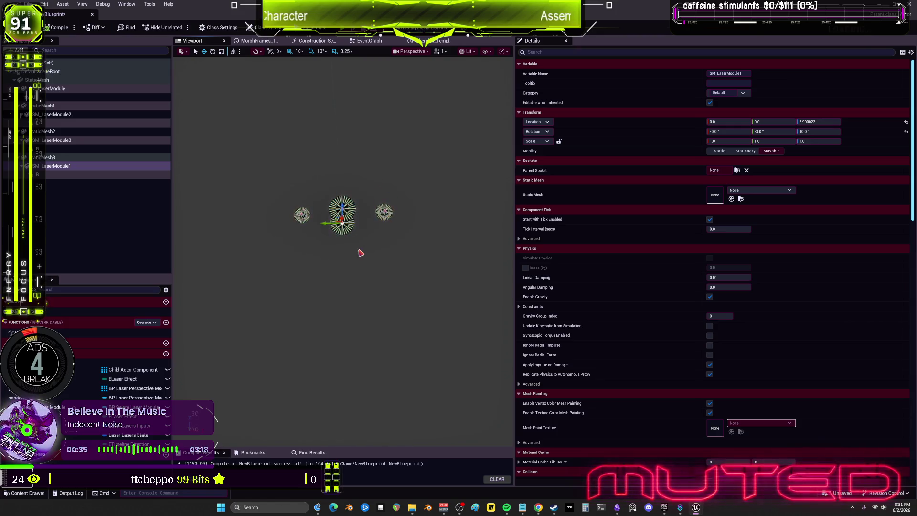
pyautogui.click(55, 141)
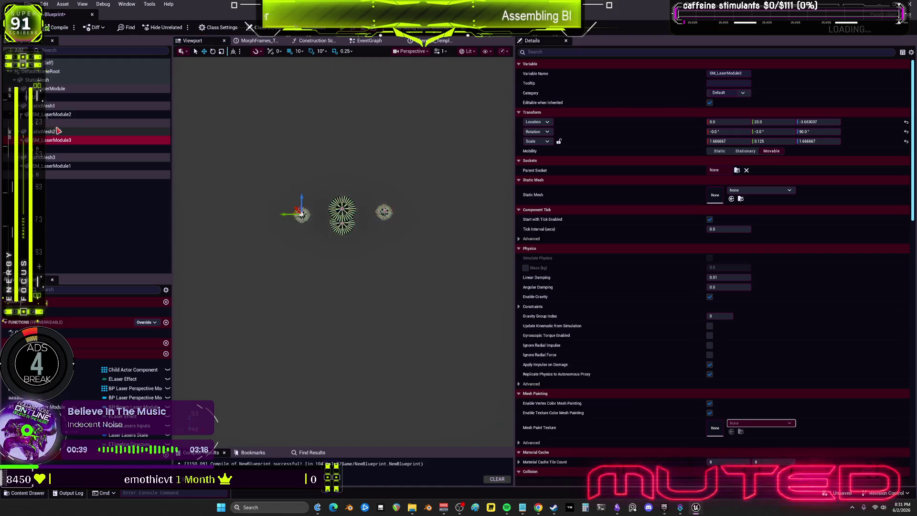
pyautogui.click(52, 115)
pyautogui.click(51, 89)
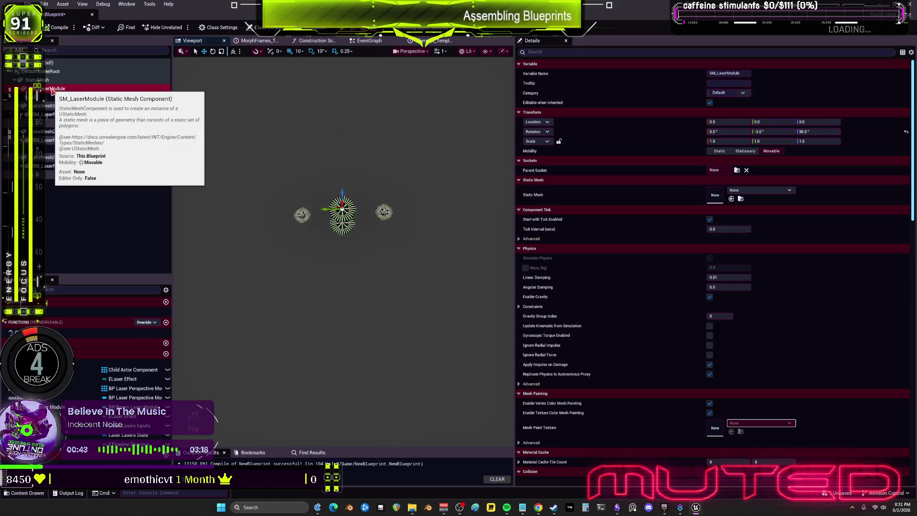
pyautogui.click(50, 81)
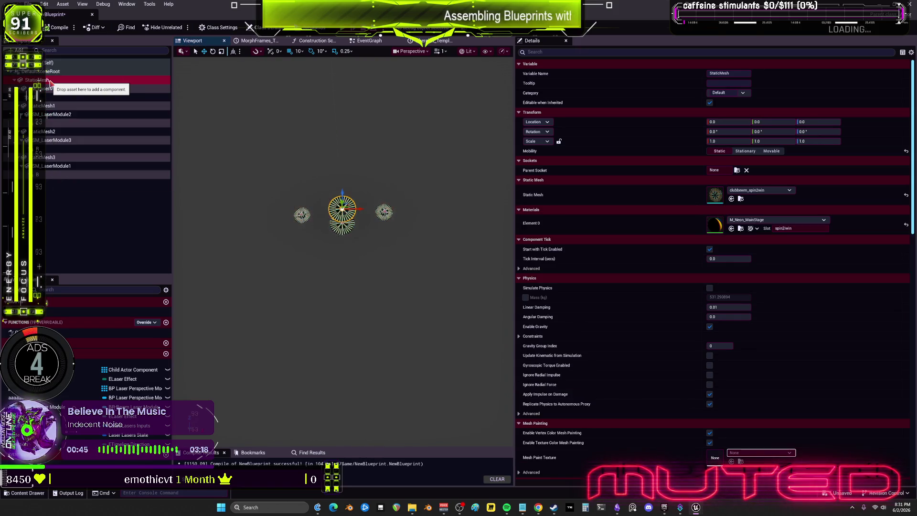
pyautogui.click(55, 90)
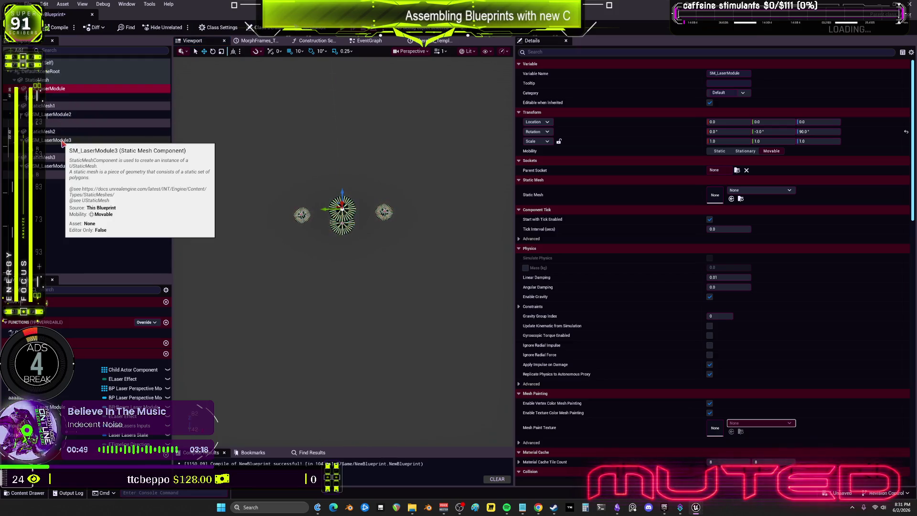
pyautogui.click(62, 141)
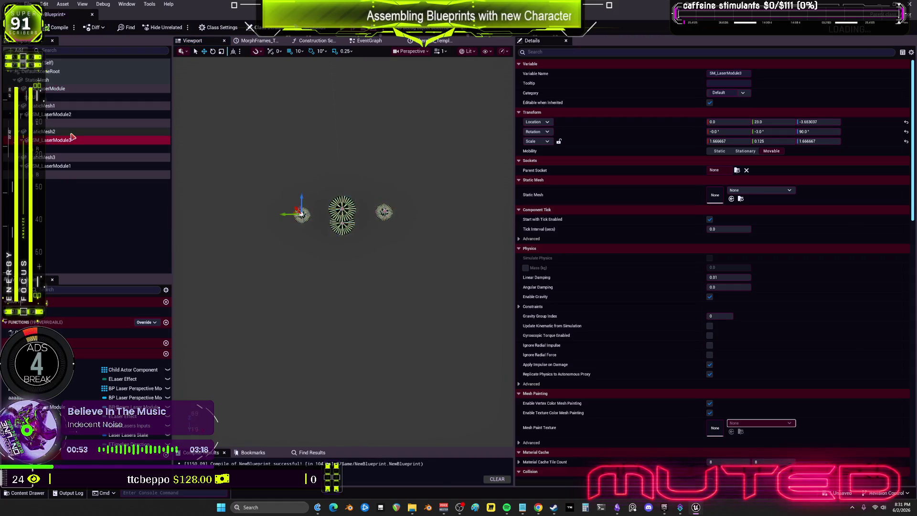
pyautogui.click(54, 133)
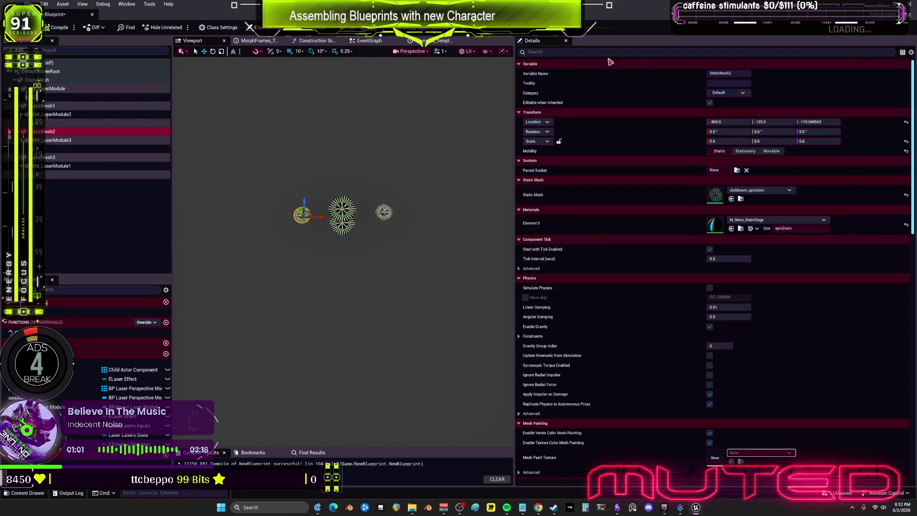
pyautogui.click(901, 6)
# - Save NewBlueprint on closing and bring BPV_Drone_New's EventGraph to the front, showing its camera nodes
pyautogui.click(901, 6)
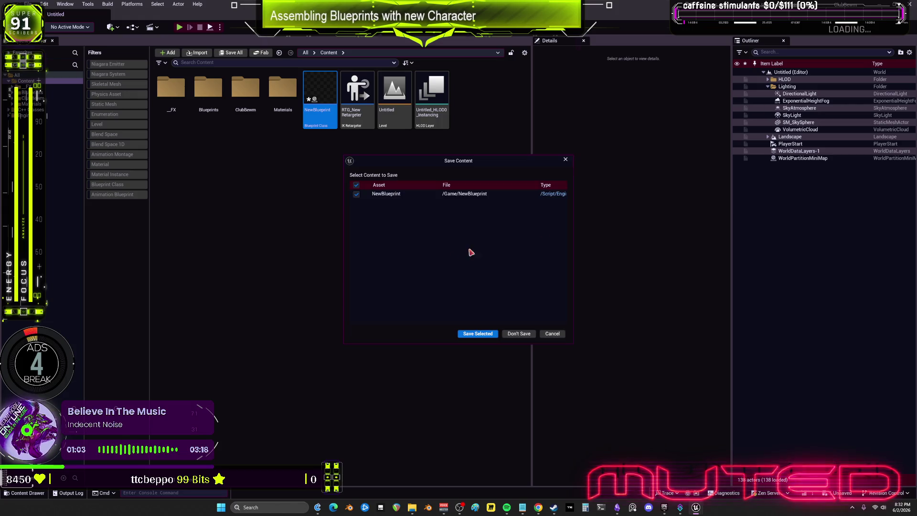
pyautogui.click(485, 329)
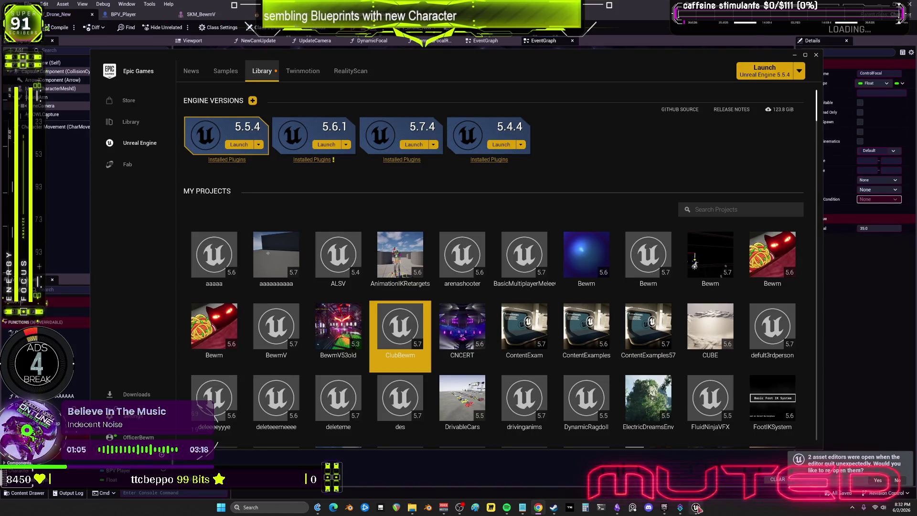
pyautogui.click(734, 461)
pyautogui.moveTo(672, 271)
pyautogui.mouseDown()
pyautogui.moveTo(588, 256)
pyautogui.moveTo(637, 265)
pyautogui.moveTo(631, 244)
pyautogui.moveTo(698, 267)
pyautogui.moveTo(610, 260)
pyautogui.moveTo(722, 267)
pyautogui.moveTo(770, 289)
pyautogui.mouseUp()
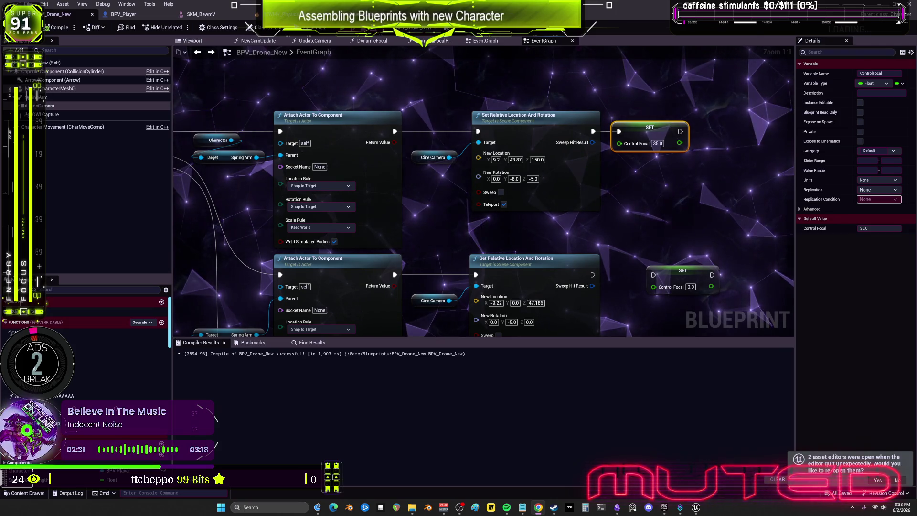
pyautogui.scroll(-1, 571, 205)
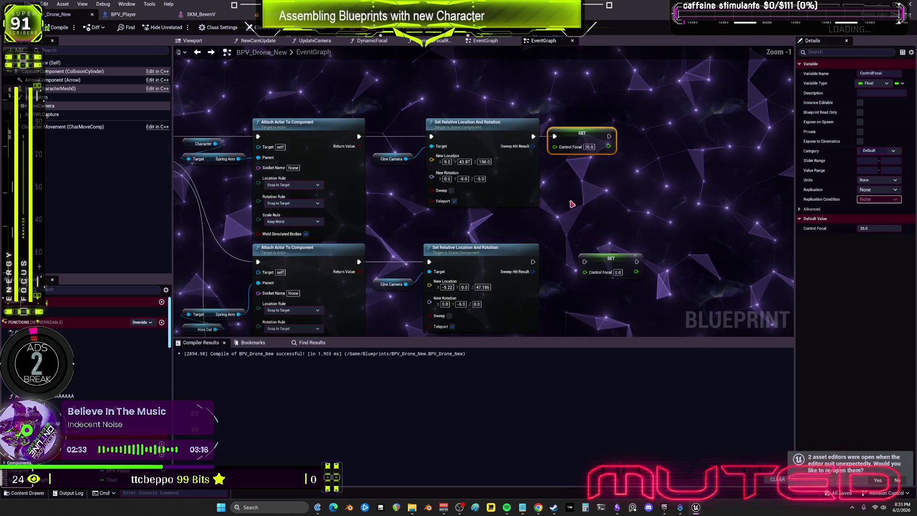
# - Play the level, close the preview, start a fresh test play, and return to the level editor
pyautogui.moveTo(572, 204); pyautogui.dragTo(577, 181)
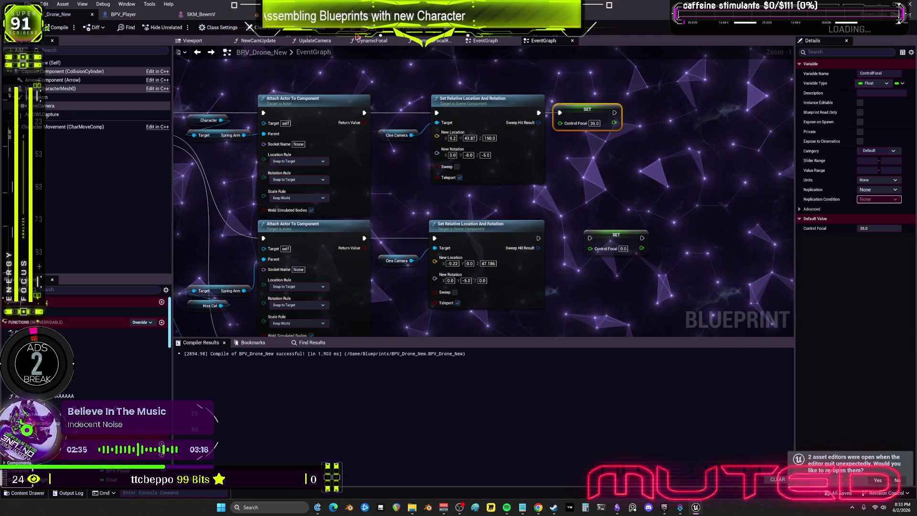
pyautogui.hotkey('alt', 'p')
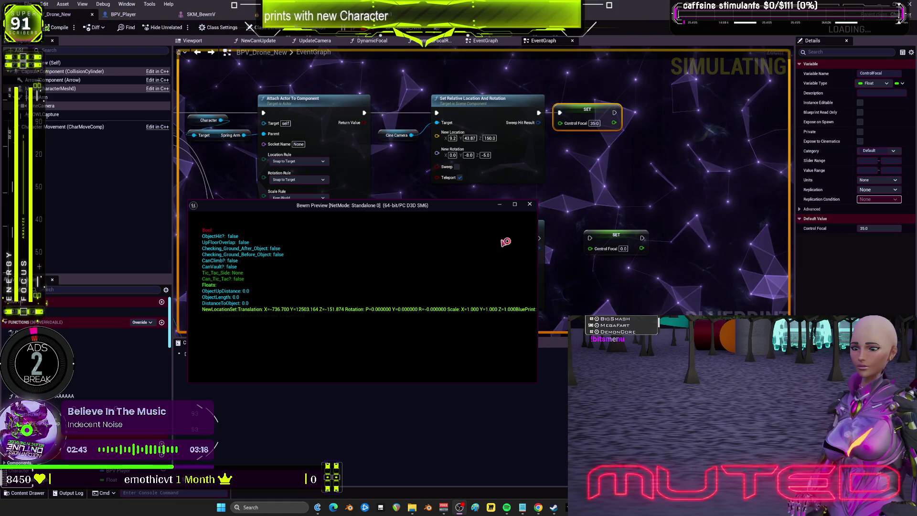
pyautogui.click(529, 204)
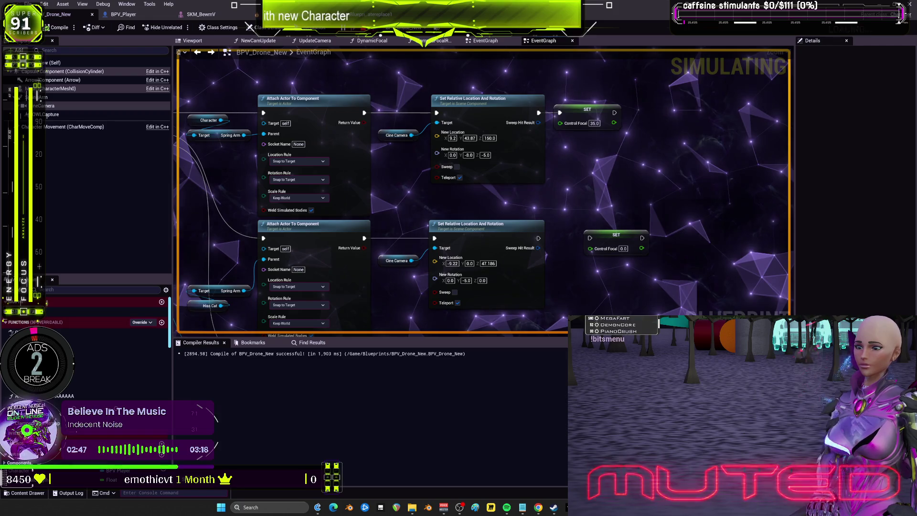
pyautogui.hotkey('alt', 'p')
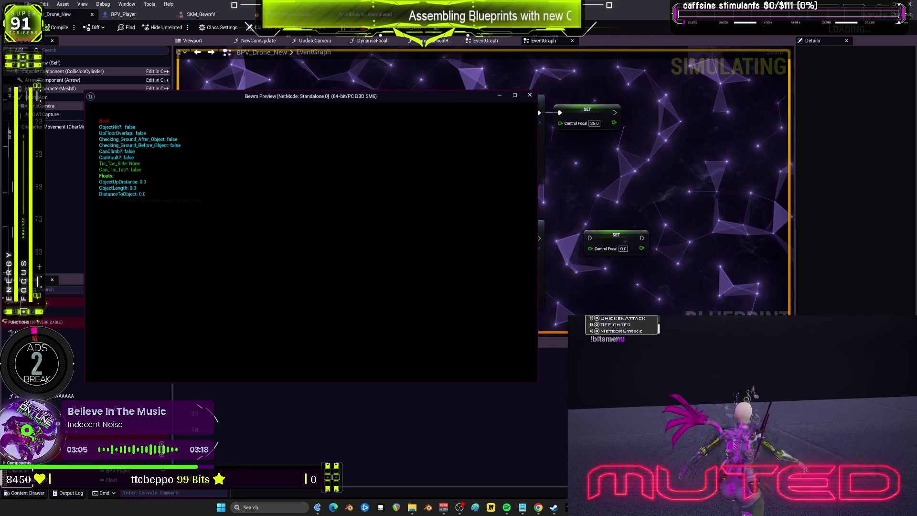
pyautogui.hotkey('alt', 'Tab')
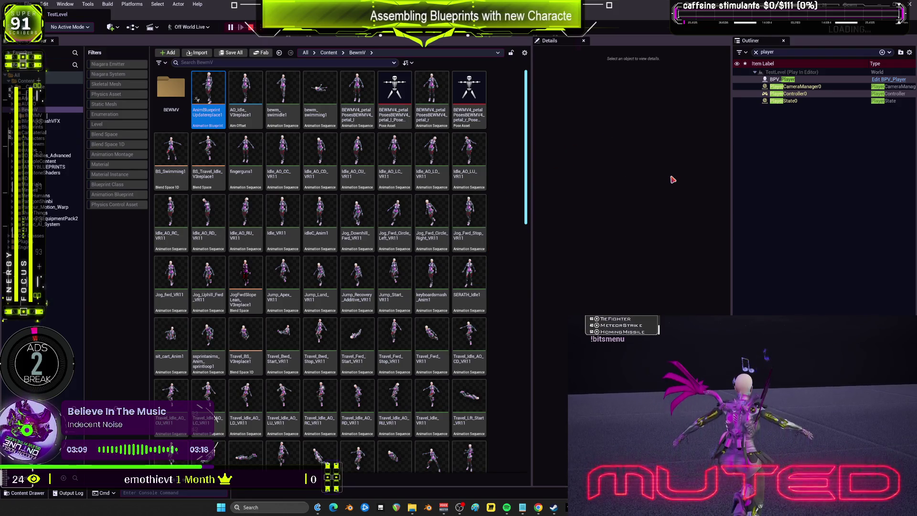
# - Test the character in Bewm Preview, stop the session, and open AnimBlueprintUpdatereplace1
pyautogui.hotkey('alt', 'Tab')
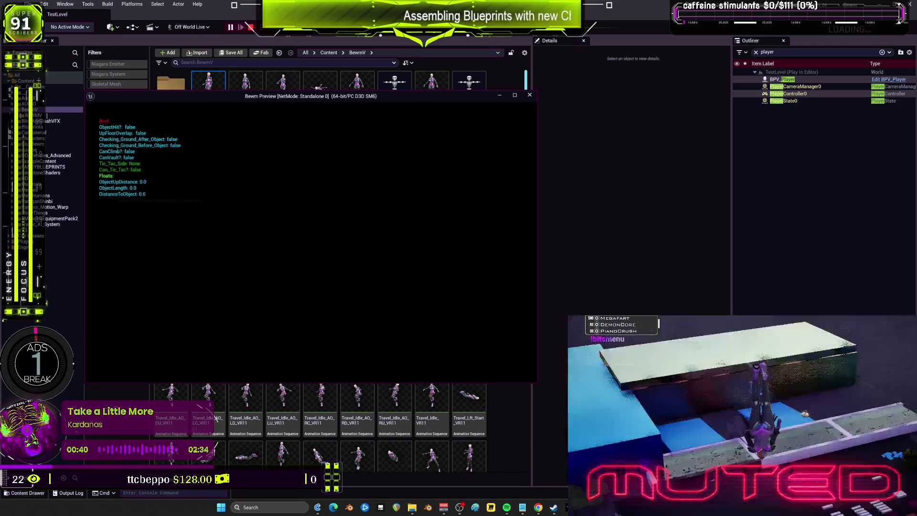
pyautogui.press('Escape')
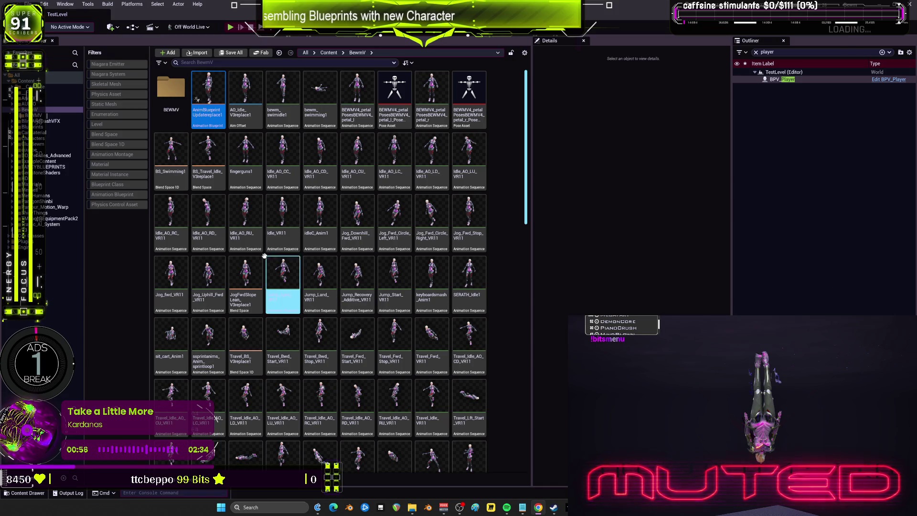
pyautogui.doubleClick(210, 87)
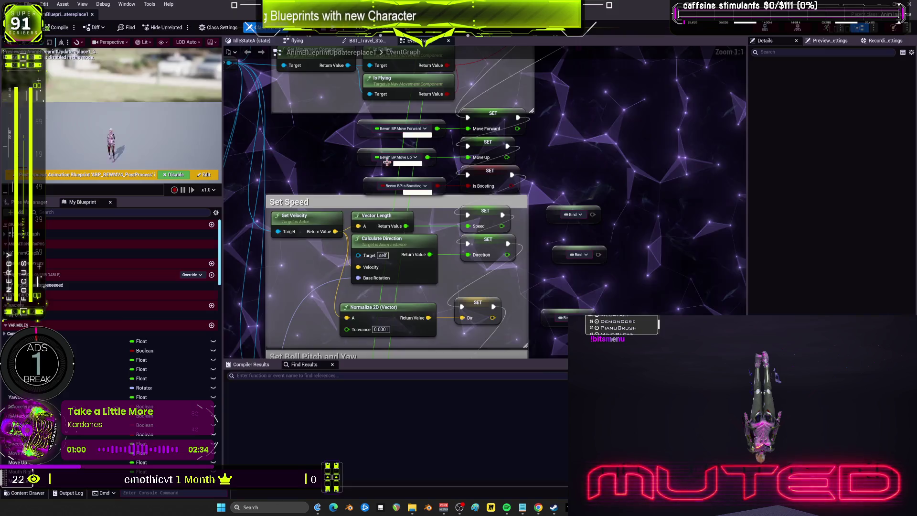
# - Switch to the flying state machine and bring the Begin Landing Dive states into view
pyautogui.scroll(-2, 573, 189)
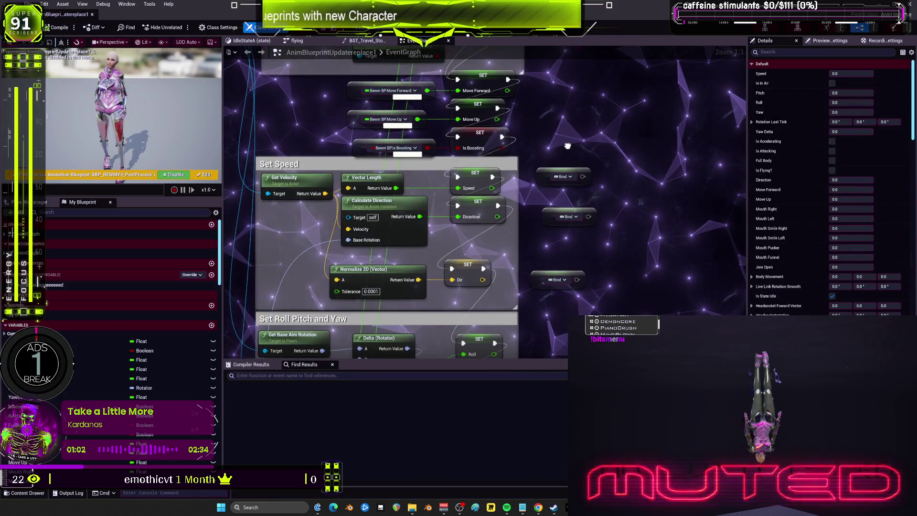
pyautogui.scroll(-5, 580, 156)
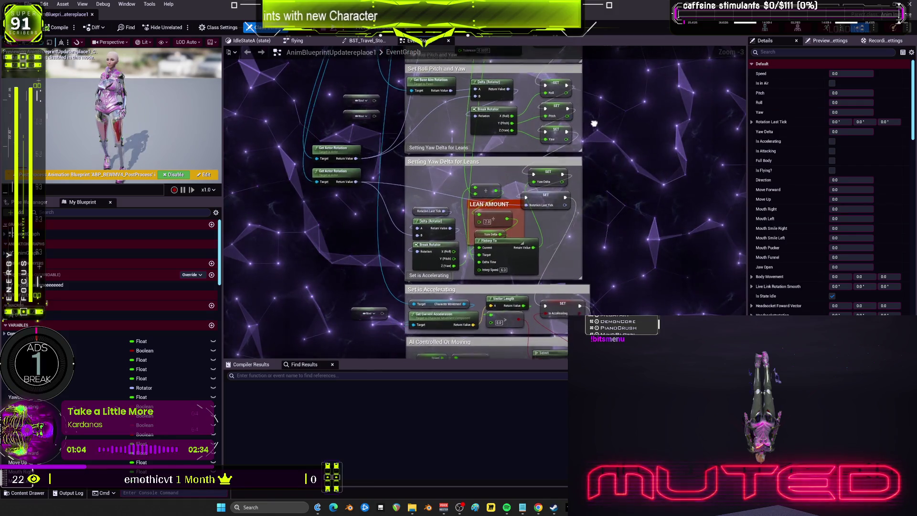
pyautogui.click(297, 40)
pyautogui.moveTo(397, 169); pyautogui.dragTo(654, 178)
pyautogui.rightClick(465, 155)
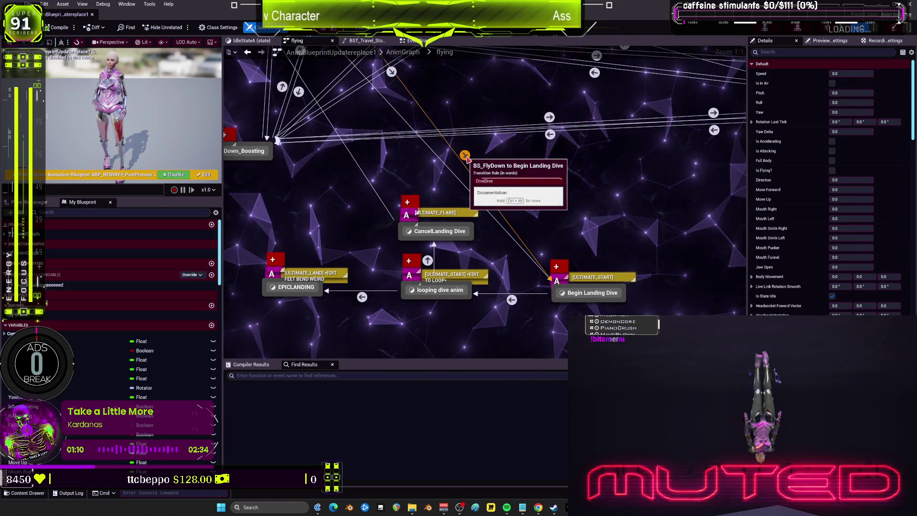
pyautogui.click(476, 307)
# - Move the four dive landing states left, then open BPV_Player from the level editor
pyautogui.moveTo(377, 317); pyautogui.dragTo(421, 307)
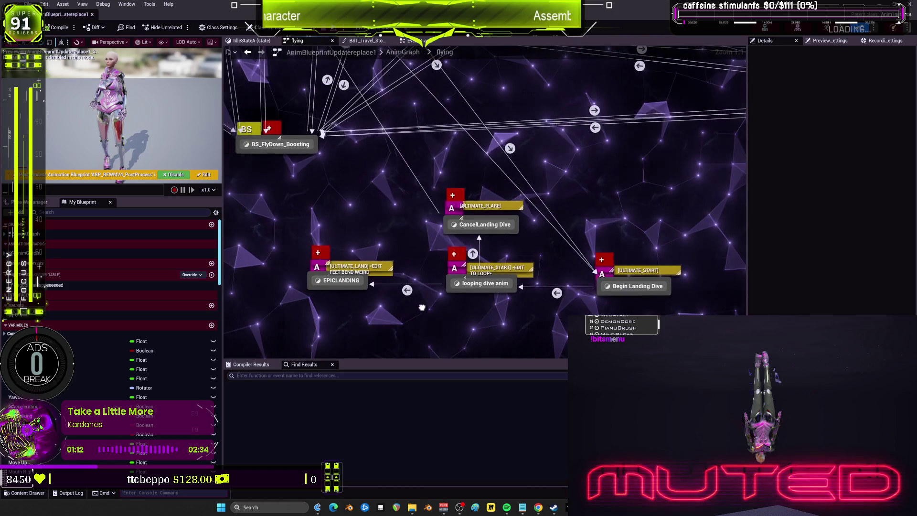
pyautogui.moveTo(311, 308); pyautogui.dragTo(693, 188)
pyautogui.moveTo(483, 229); pyautogui.dragTo(374, 229)
pyautogui.click(609, 5)
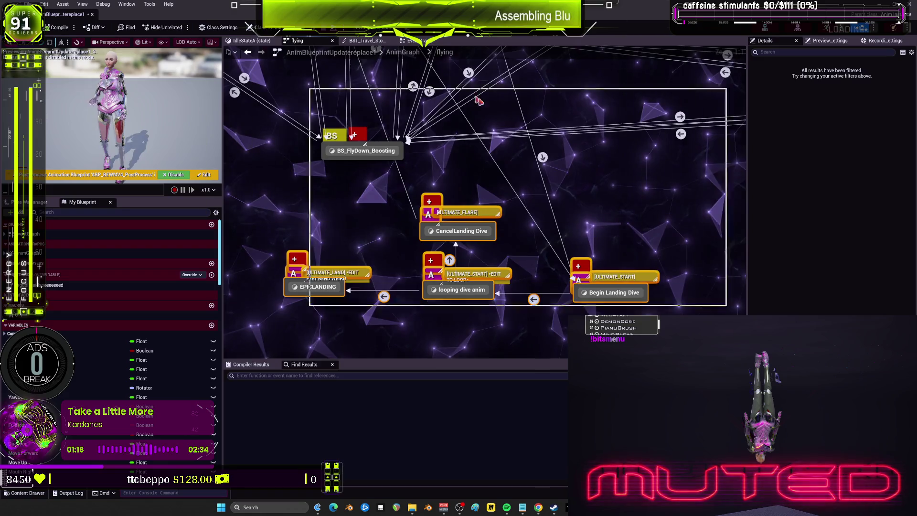
pyautogui.click(889, 79)
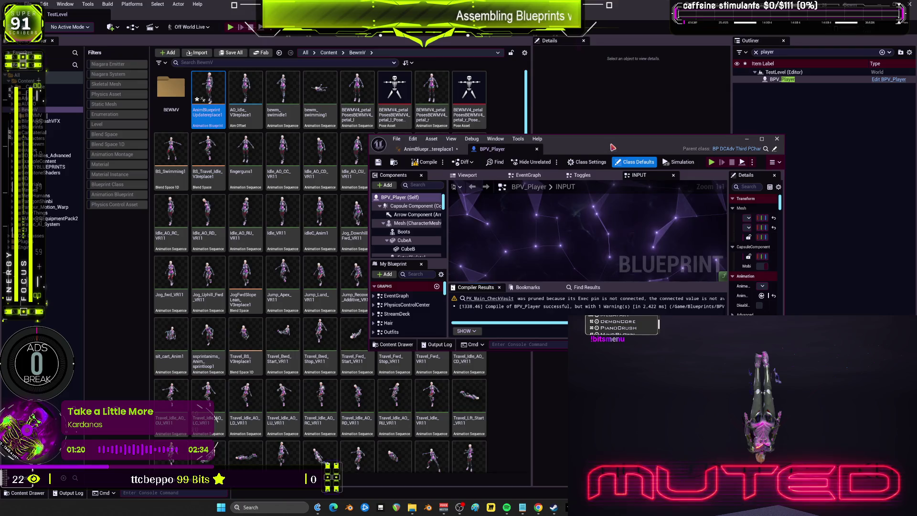
# - Maximize BPV_Player and nudge the SET Move Up node slightly right near Swimming Impulse
pyautogui.doubleClick(613, 148)
pyautogui.scroll(-5, 481, 243)
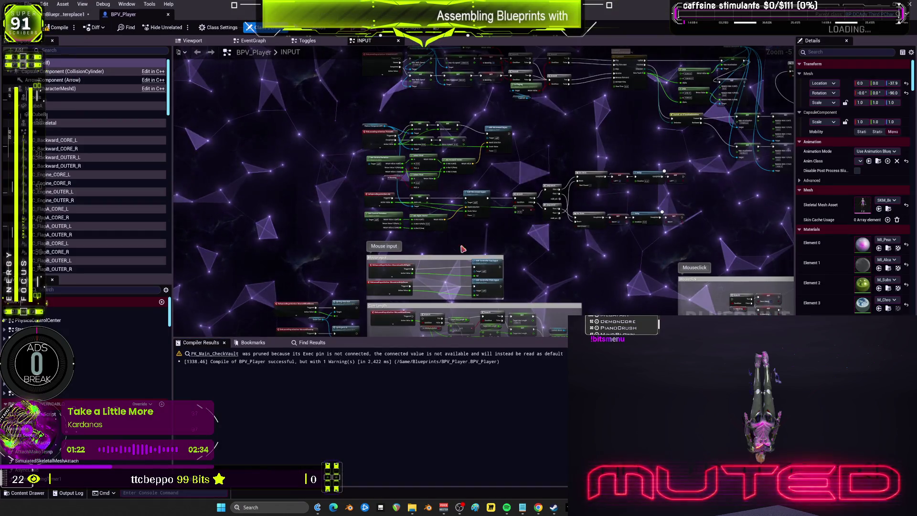
pyautogui.scroll(3, 481, 243)
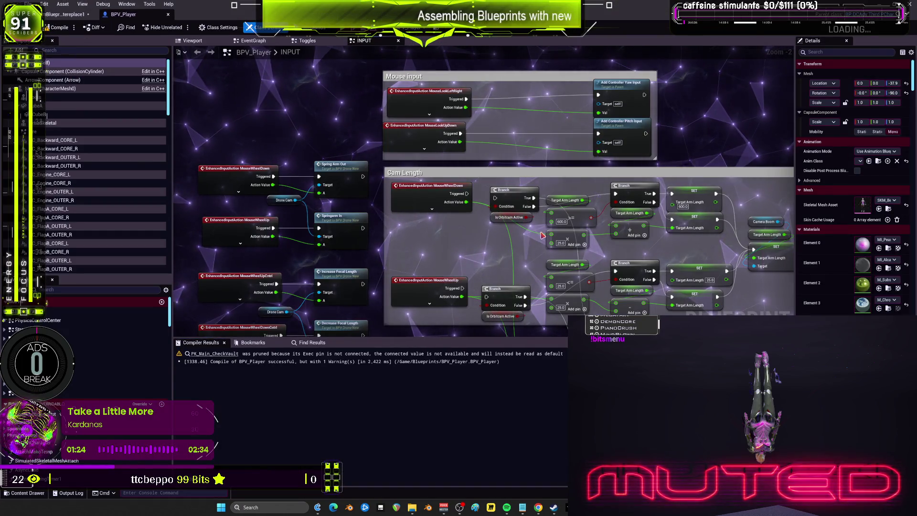
pyautogui.scroll(-4, 597, 246)
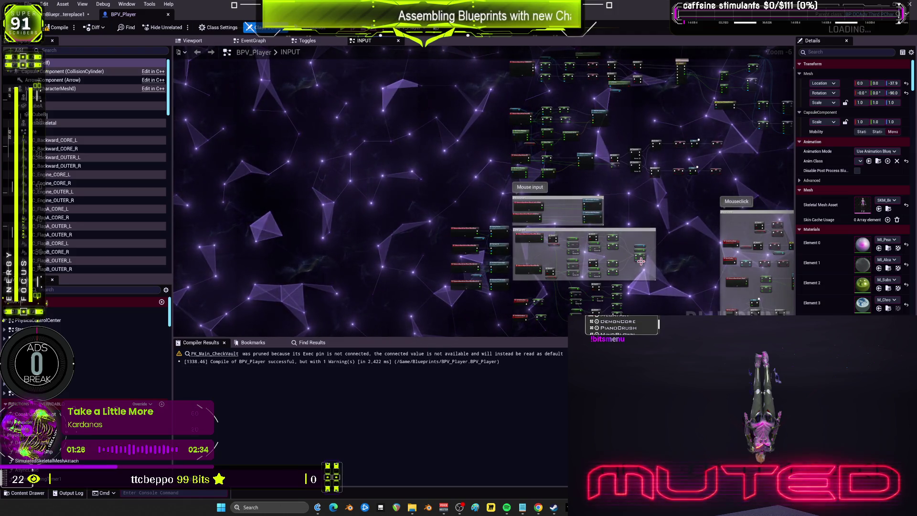
pyautogui.scroll(4, 641, 262)
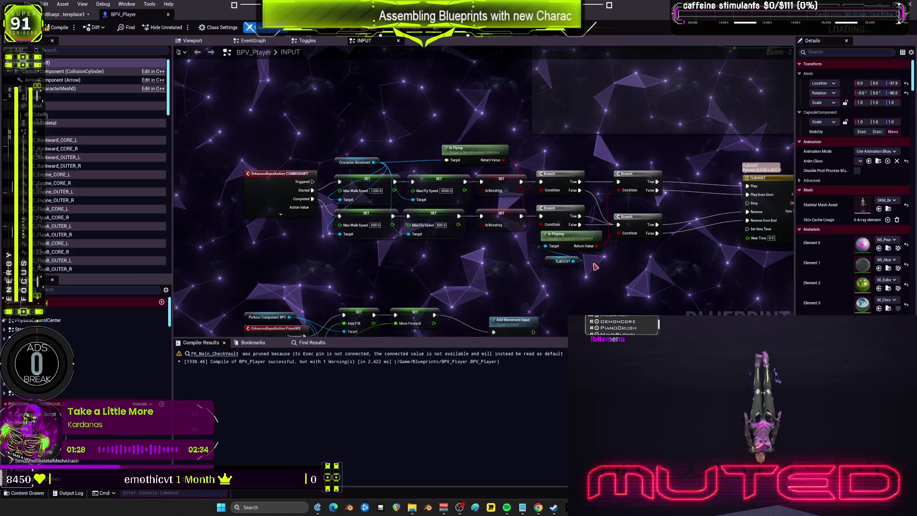
pyautogui.scroll(-3, 566, 163)
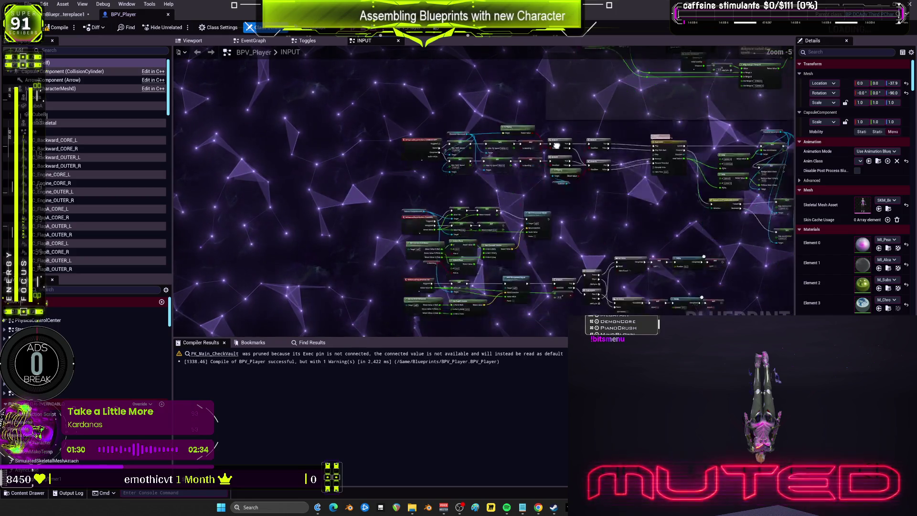
pyautogui.moveTo(562, 182); pyautogui.dragTo(606, 253)
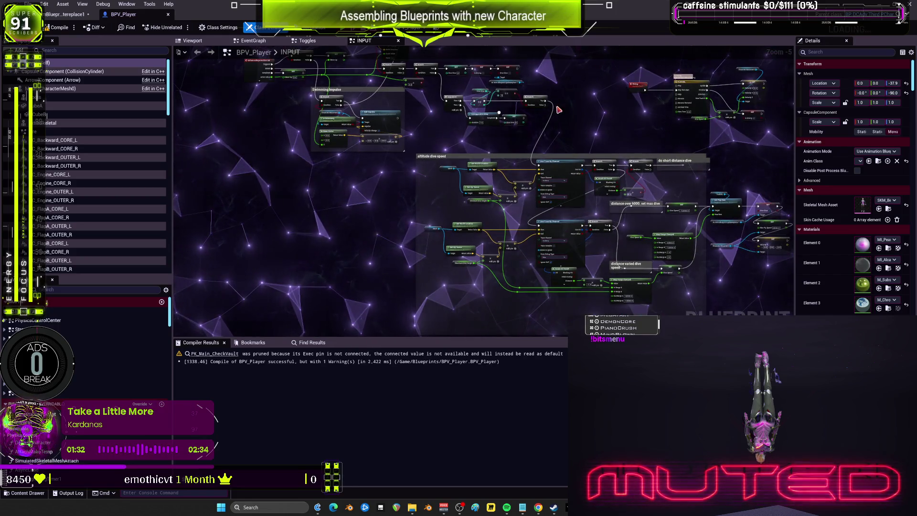
pyautogui.scroll(5, 544, 210)
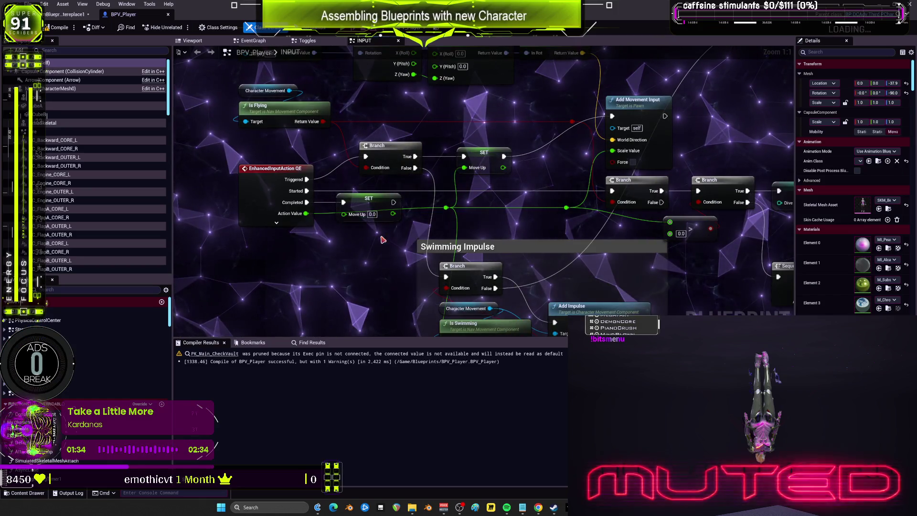
pyautogui.moveTo(366, 208); pyautogui.dragTo(364, 253)
pyautogui.moveTo(363, 201); pyautogui.dragTo(368, 202)
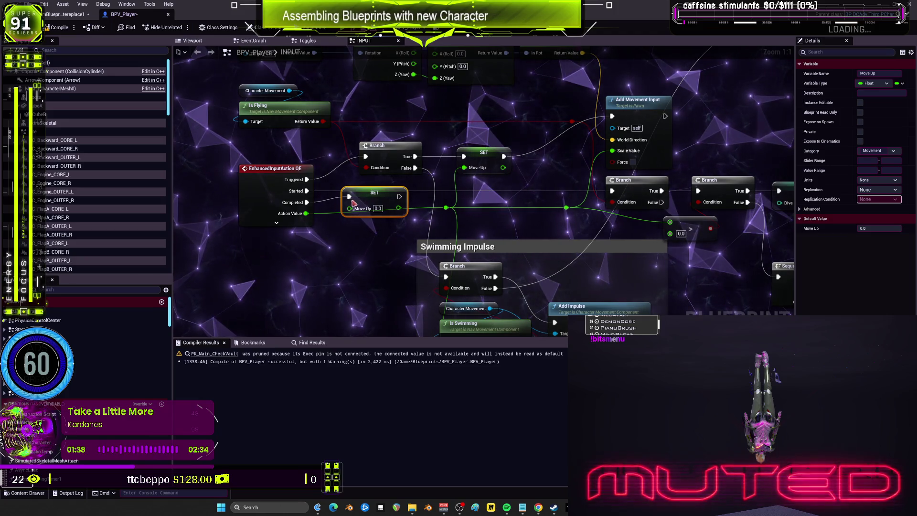
# - Review the dive branch, selecting the Character Movement, Is Flying and Dive Dive SET nodes
pyautogui.moveTo(230, 83); pyautogui.dragTo(263, 122)
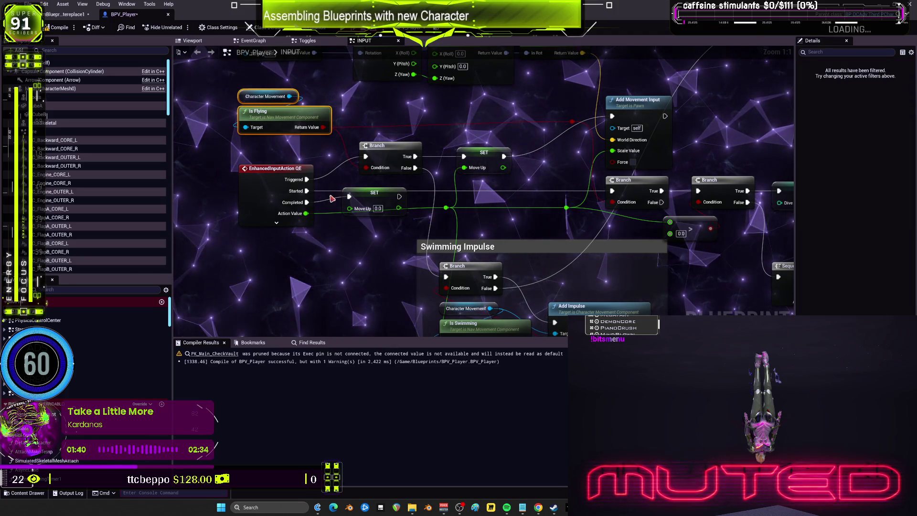
pyautogui.moveTo(394, 197); pyautogui.dragTo(391, 186)
pyautogui.moveTo(444, 175); pyautogui.dragTo(606, 197)
pyautogui.moveTo(697, 133); pyautogui.dragTo(495, 121)
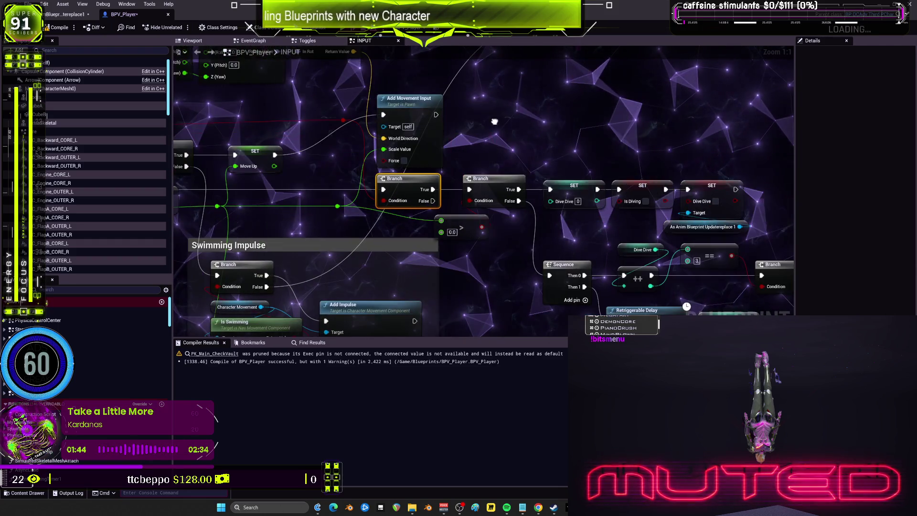
pyautogui.moveTo(500, 157); pyautogui.dragTo(436, 148)
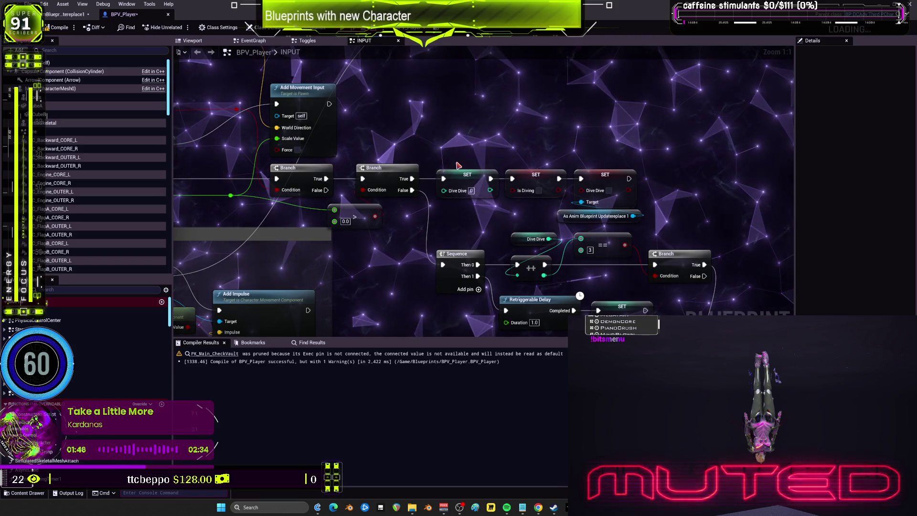
pyautogui.click(605, 175)
pyautogui.moveTo(584, 227)
pyautogui.mouseDown()
pyautogui.moveTo(517, 186)
pyautogui.moveTo(492, 183)
pyautogui.mouseUp()
pyautogui.click(618, 130)
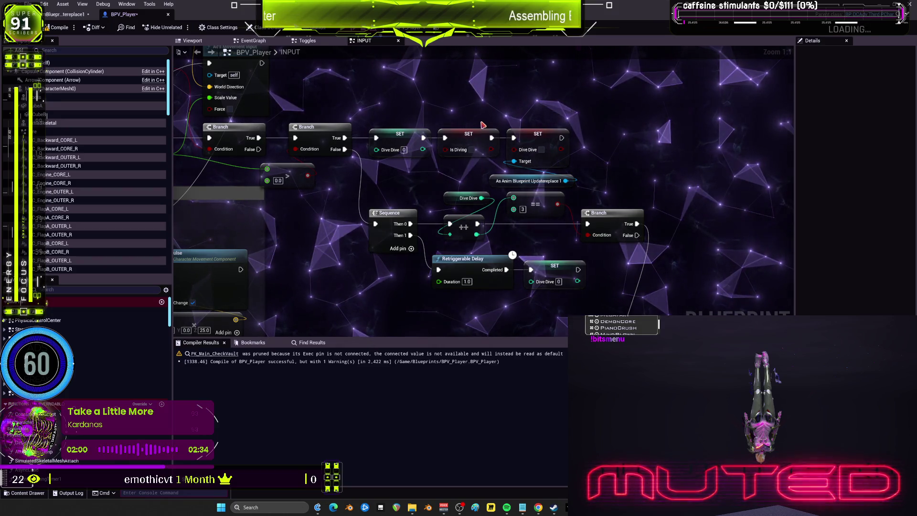
# - Inspect the Add Movement Input and Dive Dive cast nodes, then move to the EventGraph
pyautogui.moveTo(482, 119); pyautogui.dragTo(628, 152)
pyautogui.scroll(-3, 620, 149)
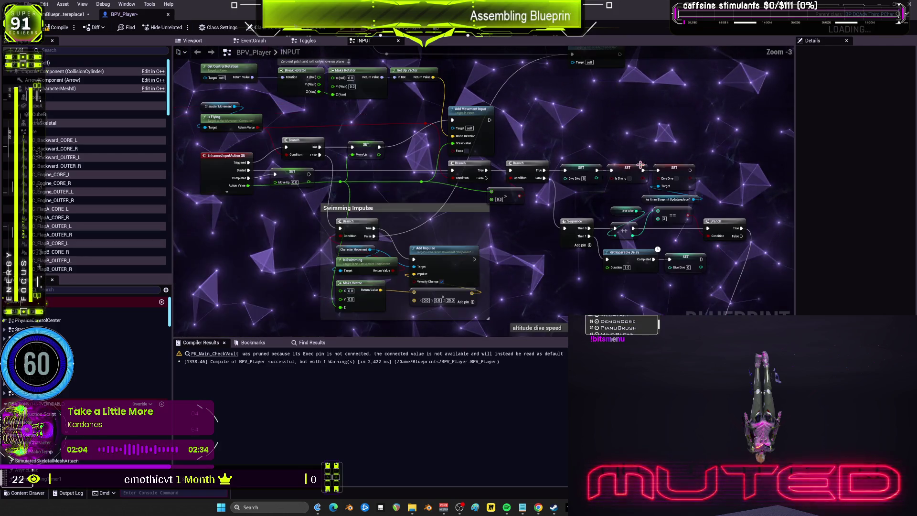
pyautogui.moveTo(589, 132); pyautogui.dragTo(588, 132)
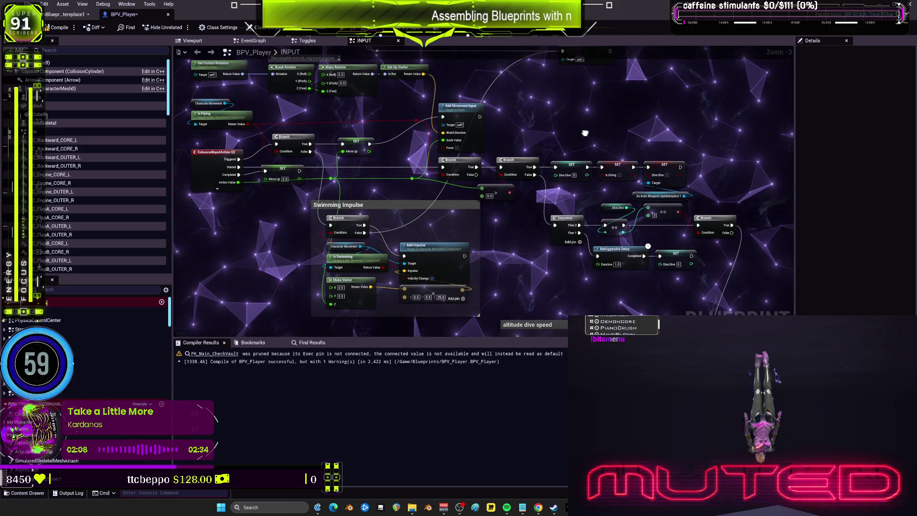
pyautogui.scroll(3, 586, 136)
pyautogui.moveTo(586, 136); pyautogui.dragTo(472, 137)
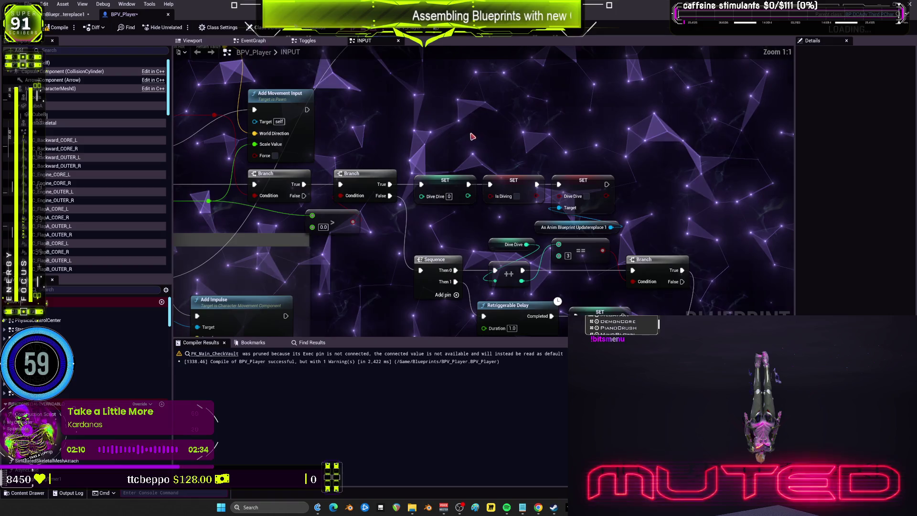
pyautogui.moveTo(616, 140); pyautogui.dragTo(531, 229)
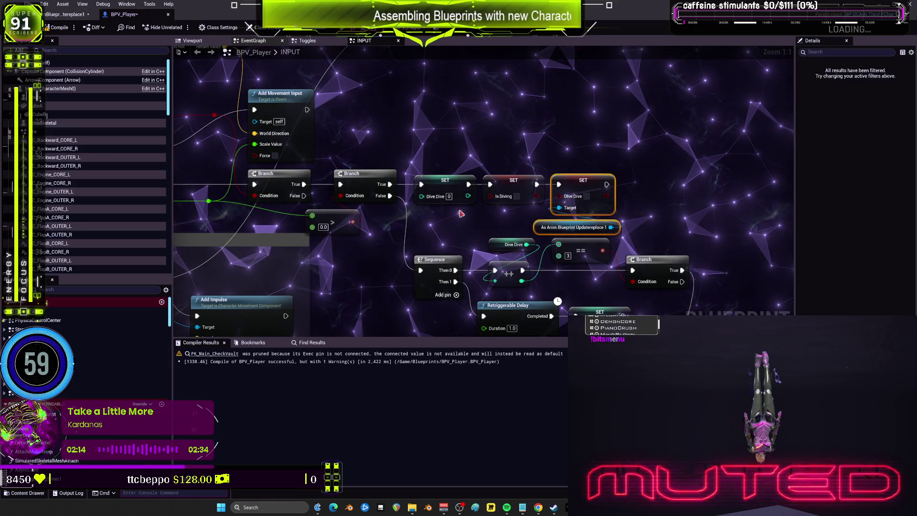
pyautogui.click(253, 40)
pyautogui.scroll(-6, 354, 198)
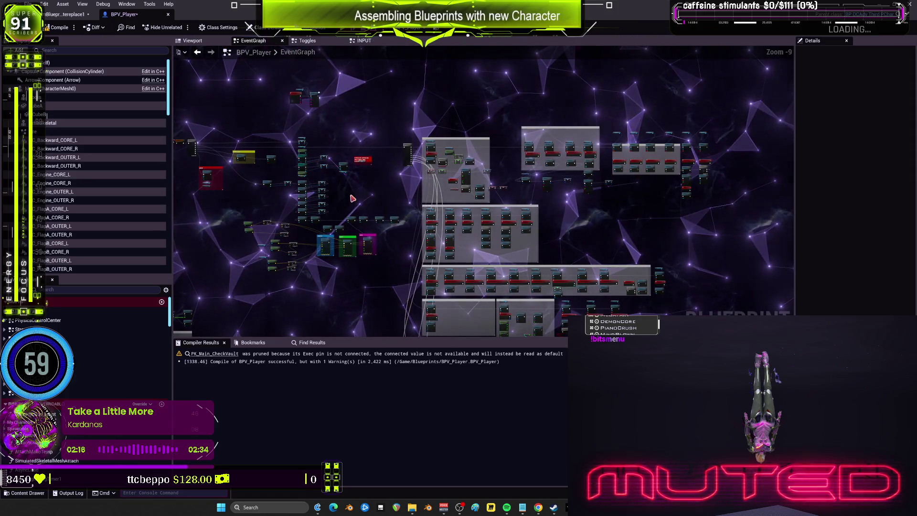
pyautogui.scroll(-1, 353, 198)
pyautogui.moveTo(272, 186)
pyautogui.mouseDown()
pyautogui.moveTo(488, 195)
pyautogui.moveTo(511, 102)
pyautogui.mouseUp()
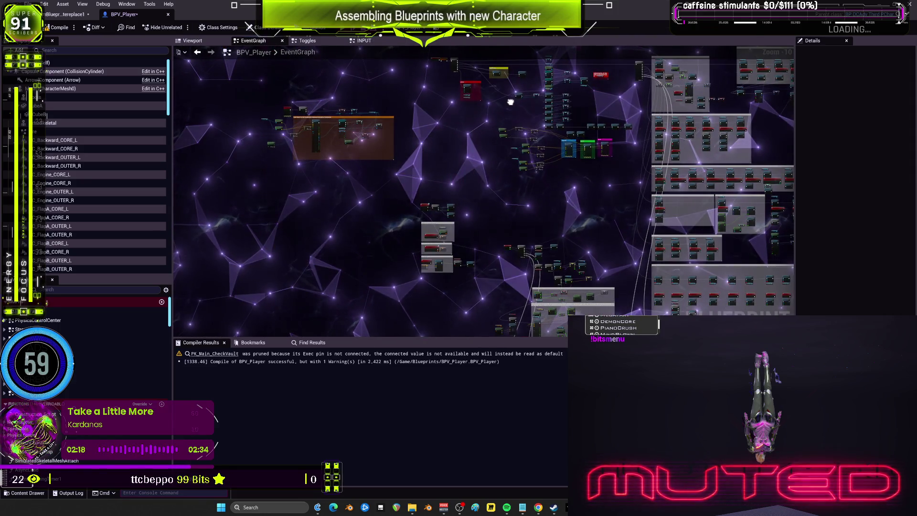
pyautogui.scroll(1, 511, 102)
pyautogui.moveTo(370, 124); pyautogui.dragTo(480, 149)
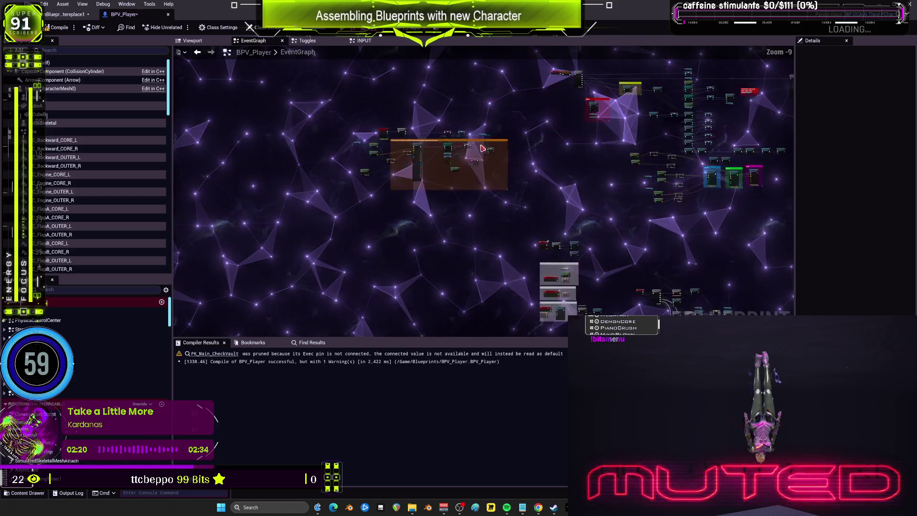
pyautogui.scroll(9, 480, 149)
pyautogui.moveTo(571, 138)
pyautogui.mouseDown()
pyautogui.moveTo(694, 165)
pyautogui.moveTo(464, 166)
pyautogui.moveTo(541, 237)
pyautogui.mouseUp()
pyautogui.scroll(-5, 464, 166)
pyautogui.scroll(3, 584, 209)
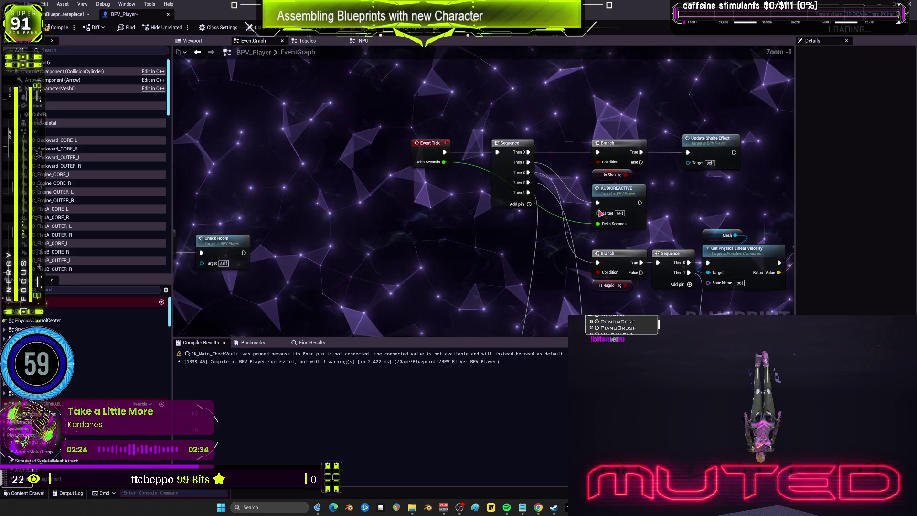
pyautogui.moveTo(584, 210)
pyautogui.mouseDown()
pyautogui.moveTo(478, 143)
pyautogui.moveTo(535, 204)
pyautogui.moveTo(564, 137)
pyautogui.mouseUp()
pyautogui.rightClick(564, 137)
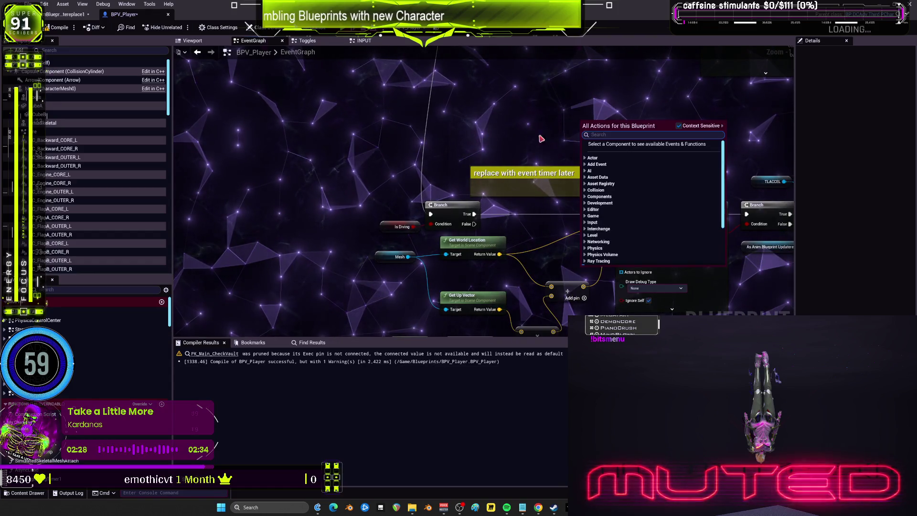
pyautogui.click(564, 138)
pyautogui.click(379, 200)
pyautogui.scroll(1, 380, 199)
pyautogui.moveTo(706, 196); pyautogui.dragTo(587, 182)
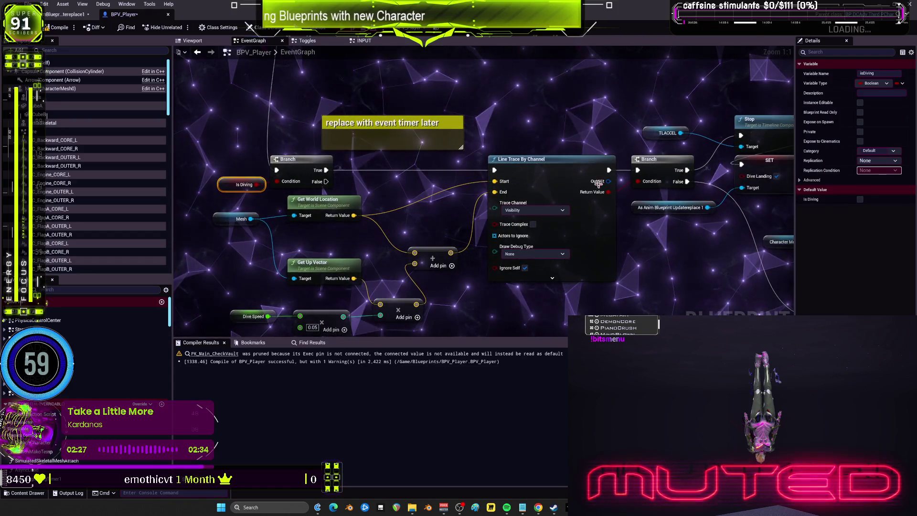
pyautogui.moveTo(692, 241); pyautogui.dragTo(429, 243)
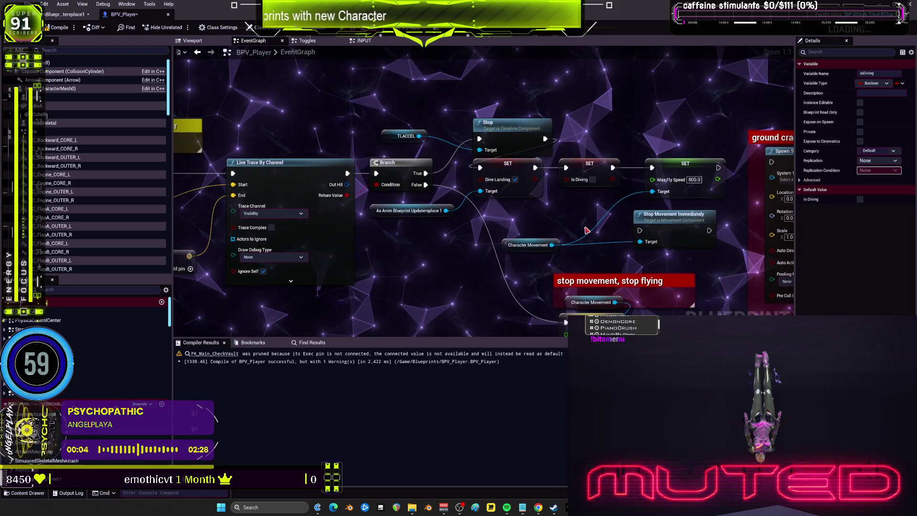
pyautogui.moveTo(583, 253)
pyautogui.mouseDown()
pyautogui.moveTo(516, 236)
pyautogui.moveTo(502, 182)
pyautogui.mouseUp()
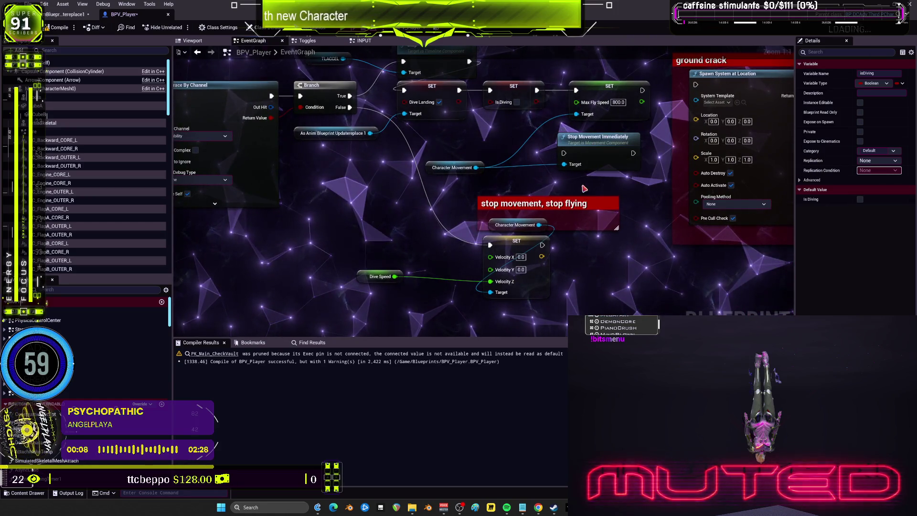
pyautogui.moveTo(549, 215); pyautogui.dragTo(583, 236)
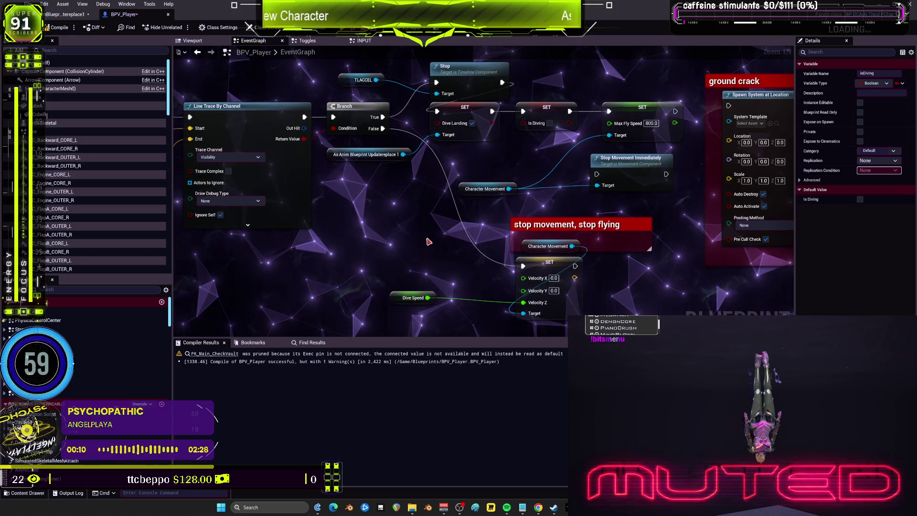
pyautogui.click(412, 297)
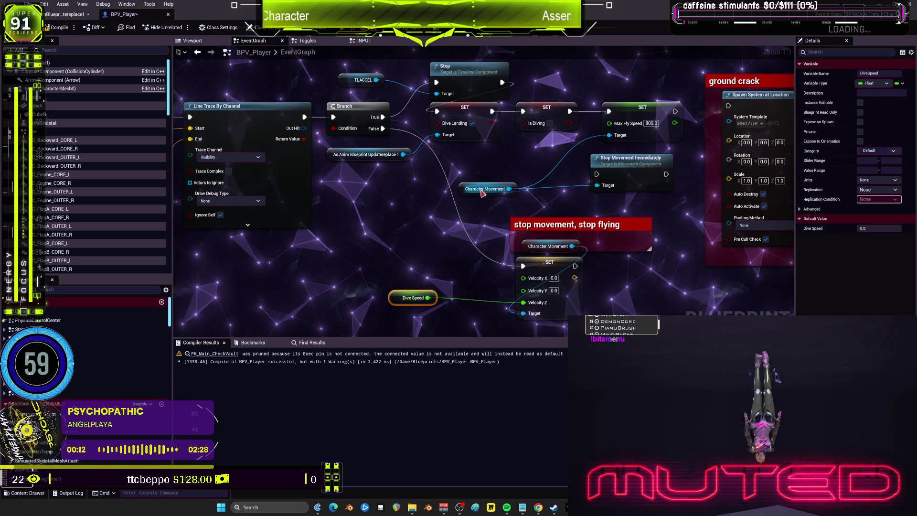
pyautogui.scroll(-2, 485, 192)
pyautogui.moveTo(483, 199); pyautogui.dragTo(579, 180)
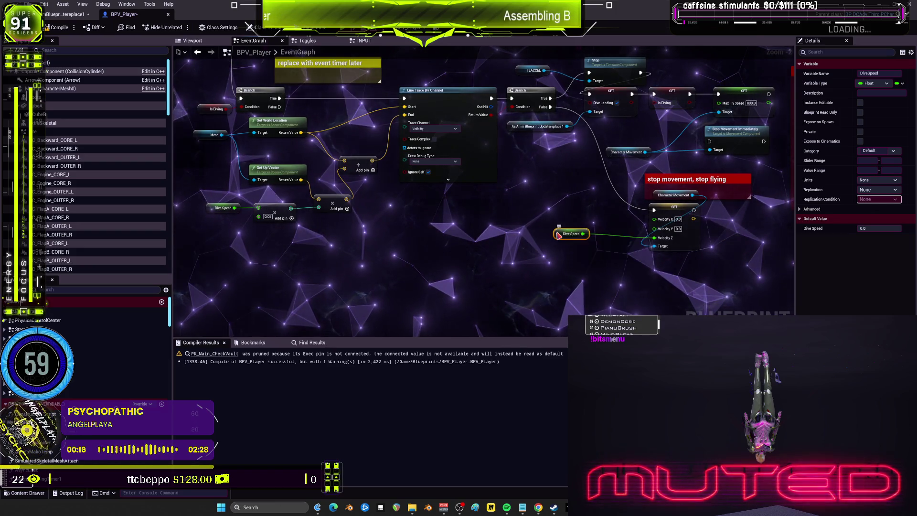
# - Jump from the Dive Speed Find Results entry to where DiveSpeed is set
pyautogui.rightClick(615, 235)
pyautogui.click(650, 314)
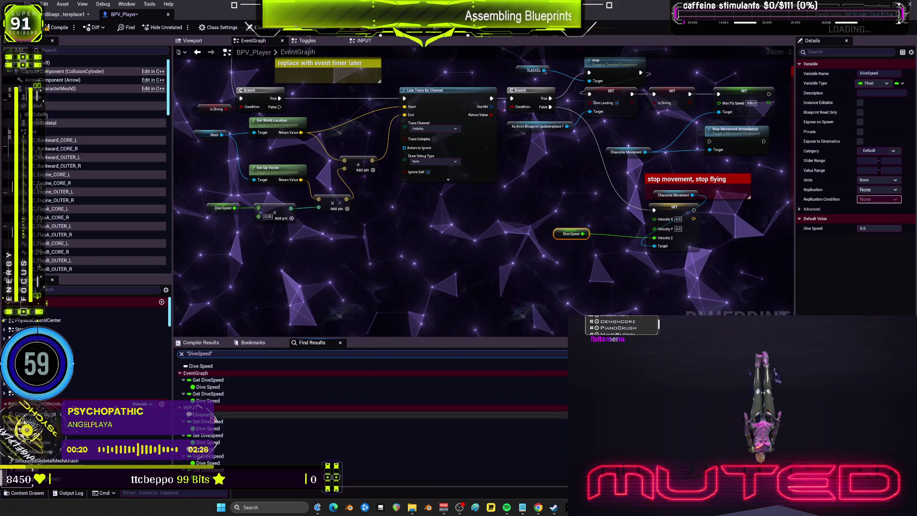
pyautogui.click(208, 427)
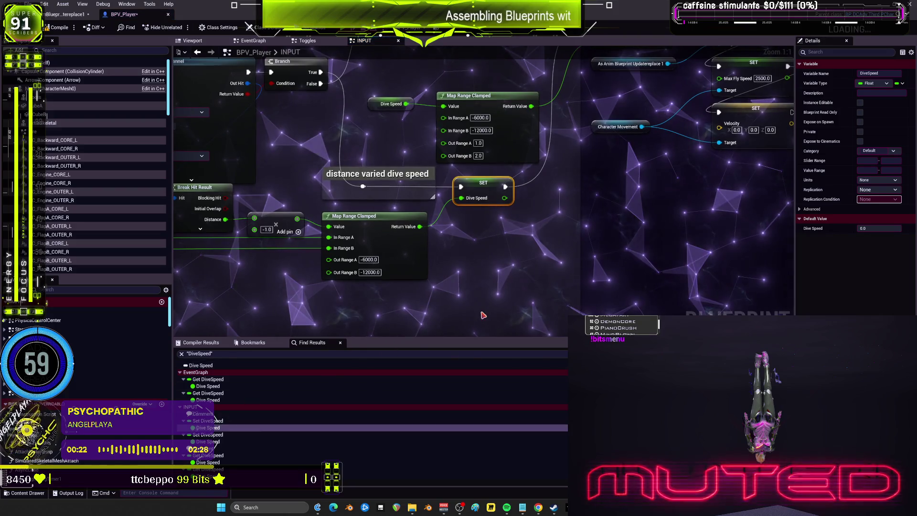
# - Inspect the line traces' Minimum Dive Height and Maximum Dive Height nodes
pyautogui.moveTo(466, 238); pyautogui.dragTo(868, 236)
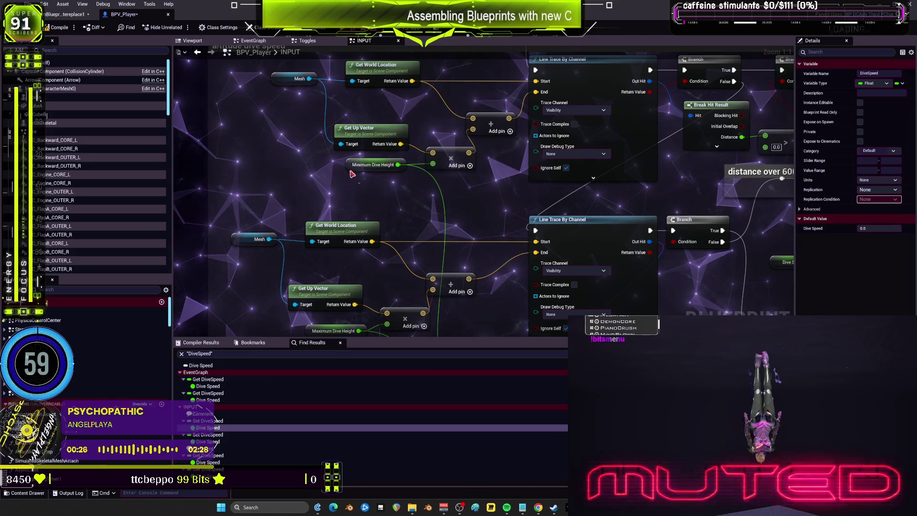
pyautogui.click(370, 164)
pyautogui.moveTo(370, 164); pyautogui.dragTo(385, 105)
pyautogui.click(333, 270)
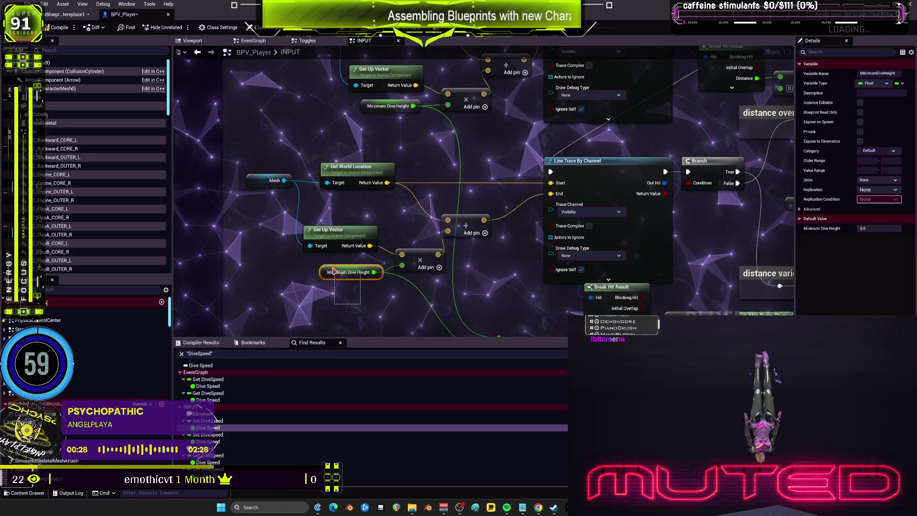
pyautogui.scroll(-1, 467, 225)
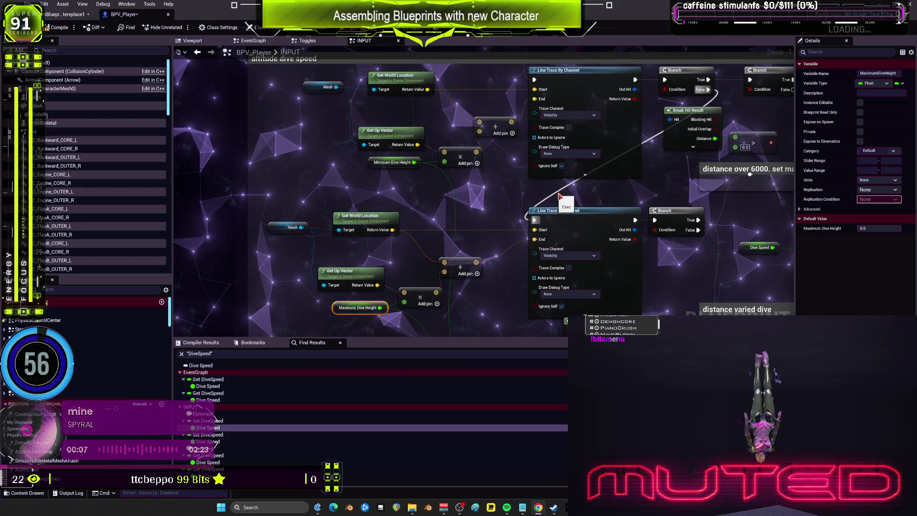
# - Run a test play with Alt+P, move the preview window aside, then stop it
pyautogui.scroll(-2, 545, 196)
pyautogui.scroll(-3, 420, 178)
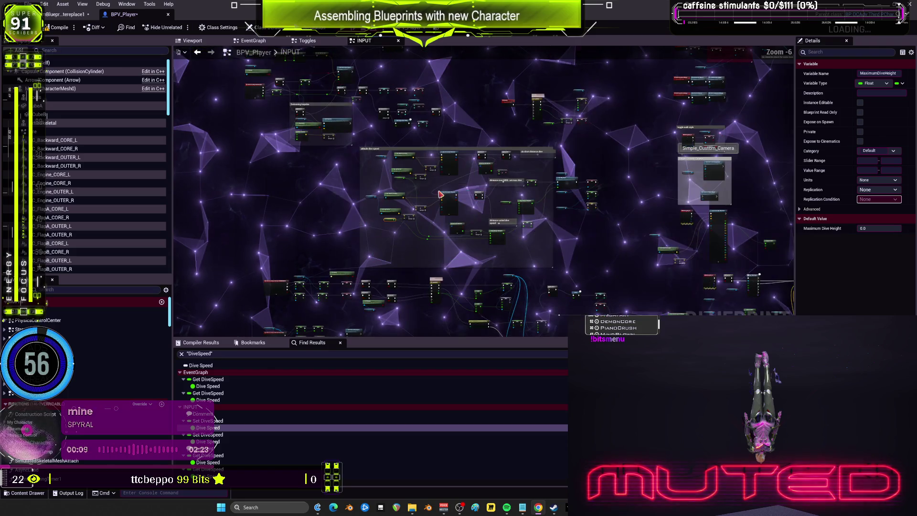
pyautogui.hotkey('alt', 'p')
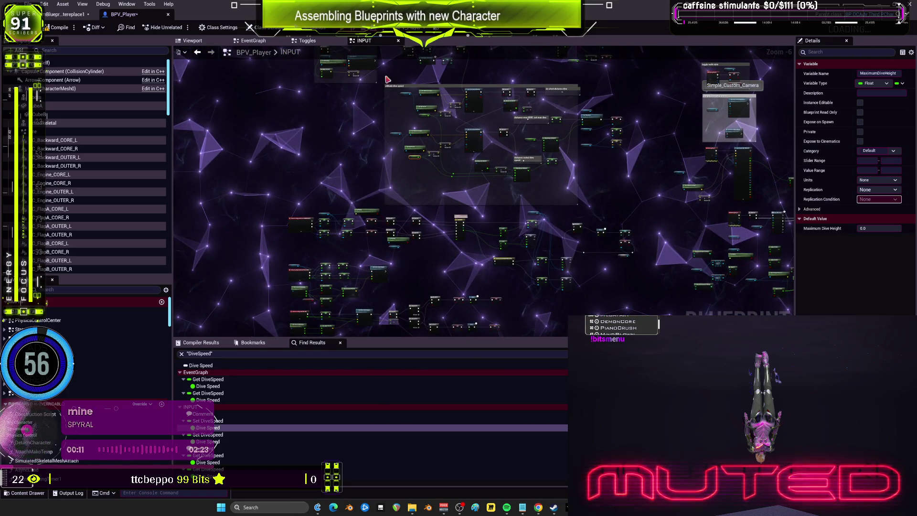
pyautogui.moveTo(407, 95)
pyautogui.mouseDown()
pyautogui.moveTo(368, 152)
pyautogui.moveTo(442, 266)
pyautogui.moveTo(349, 316)
pyautogui.mouseUp()
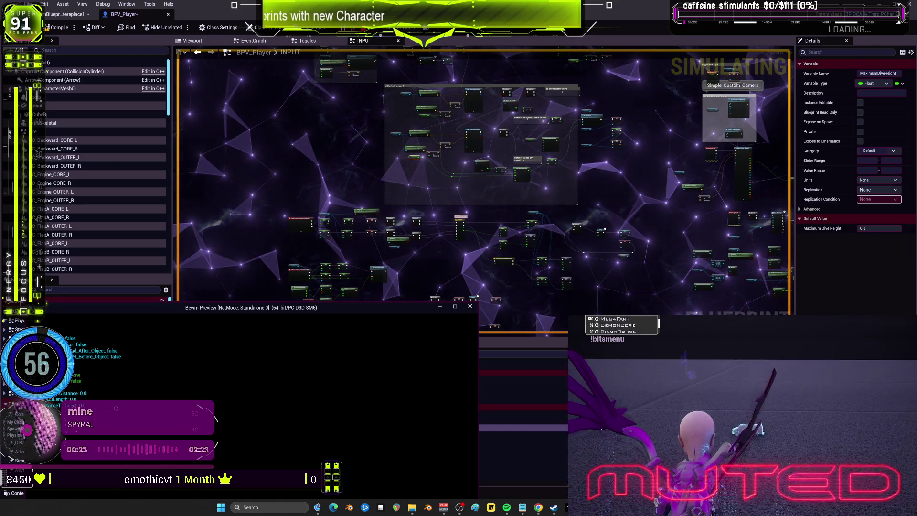
pyautogui.press('Escape')
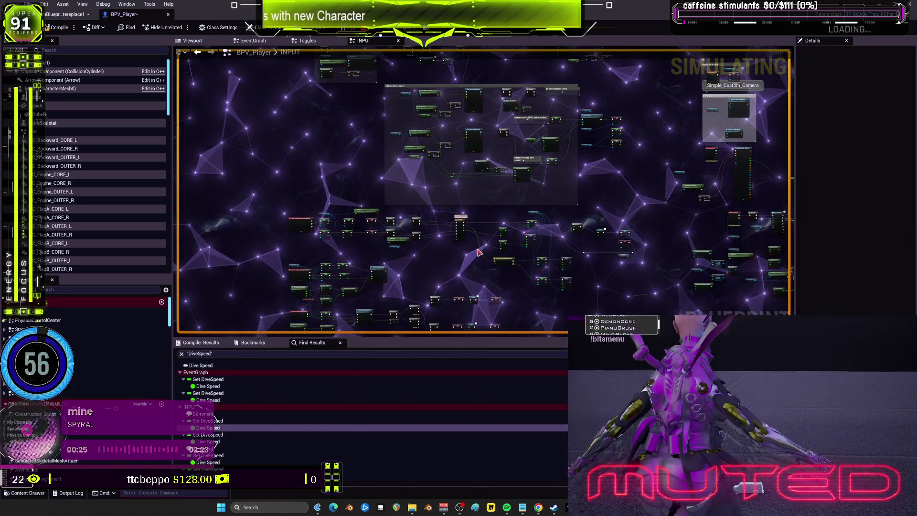
# - Start a second test play of the game in Bewm Preview
pyautogui.scroll(6, 501, 266)
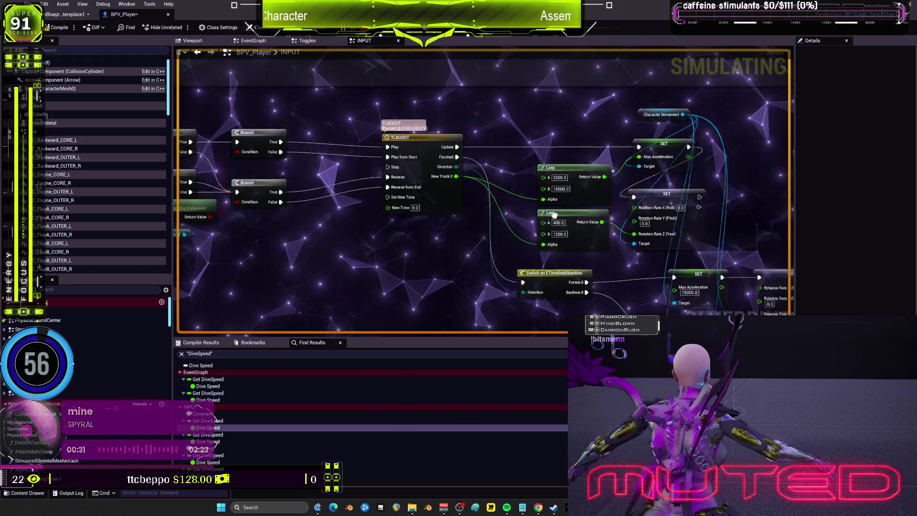
pyautogui.scroll(-2, 439, 196)
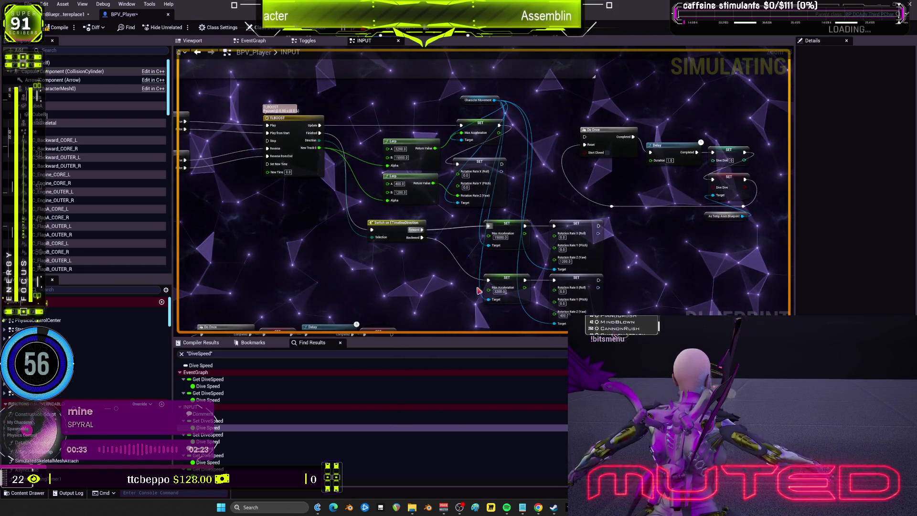
pyautogui.hotkey('alt', 'p')
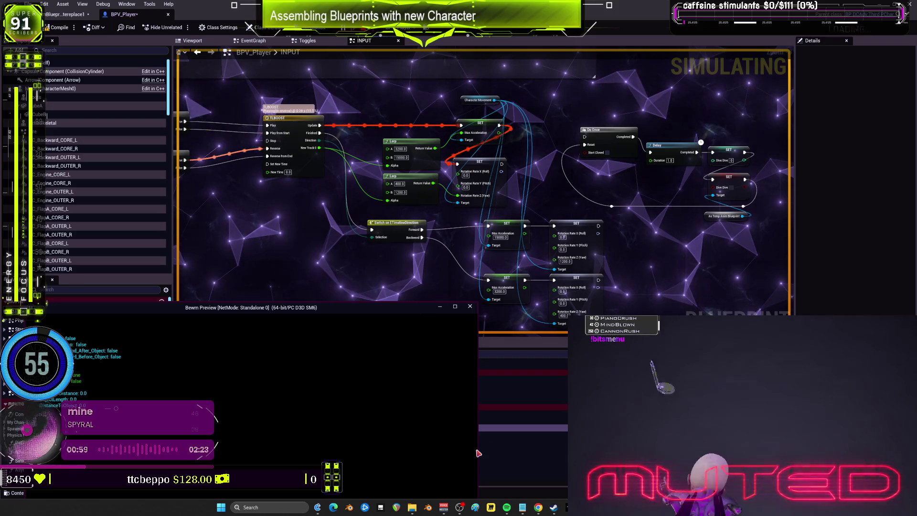
# - Review the Mouse input, Swimming Impulse and altitude dive speed nodes, then bring up the Epic Games Launcher
pyautogui.click(424, 209)
pyautogui.scroll(-5, 423, 209)
pyautogui.moveTo(414, 242); pyautogui.dragTo(379, 145)
pyautogui.scroll(4, 476, 149)
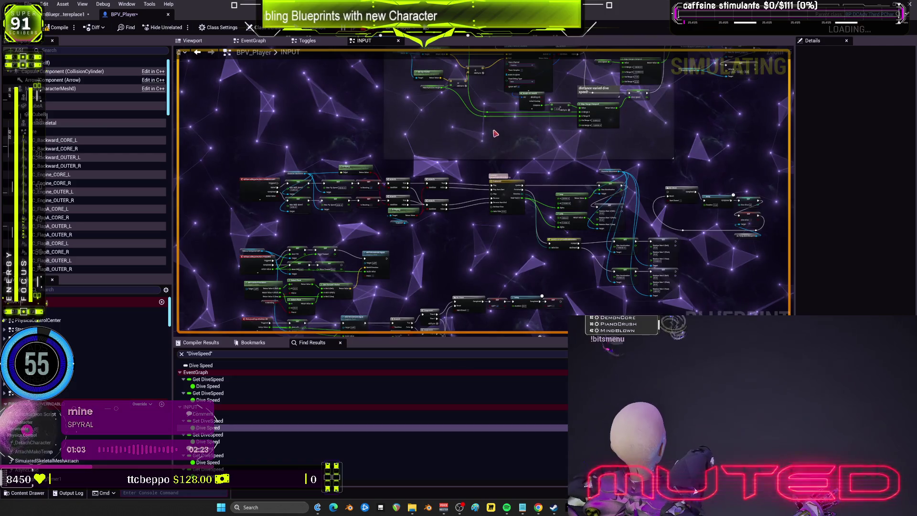
pyautogui.moveTo(461, 95); pyautogui.dragTo(397, 149)
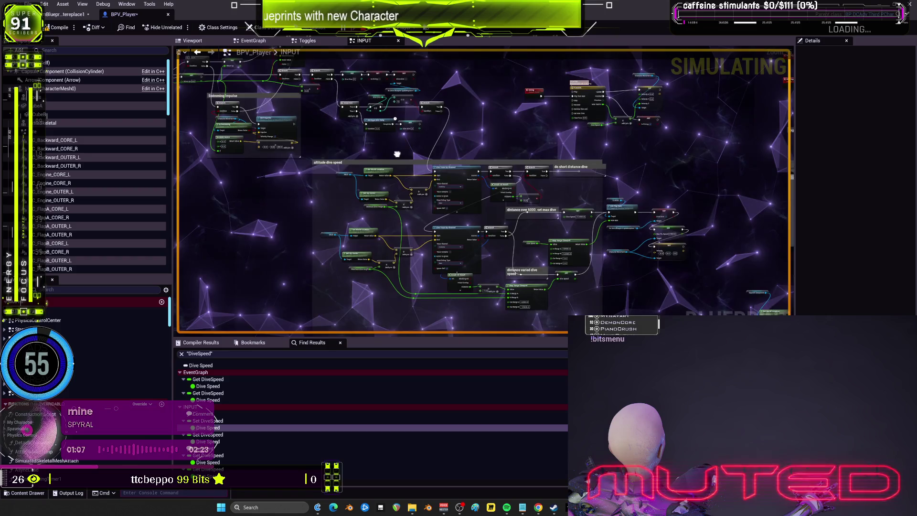
pyautogui.scroll(3, 506, 254)
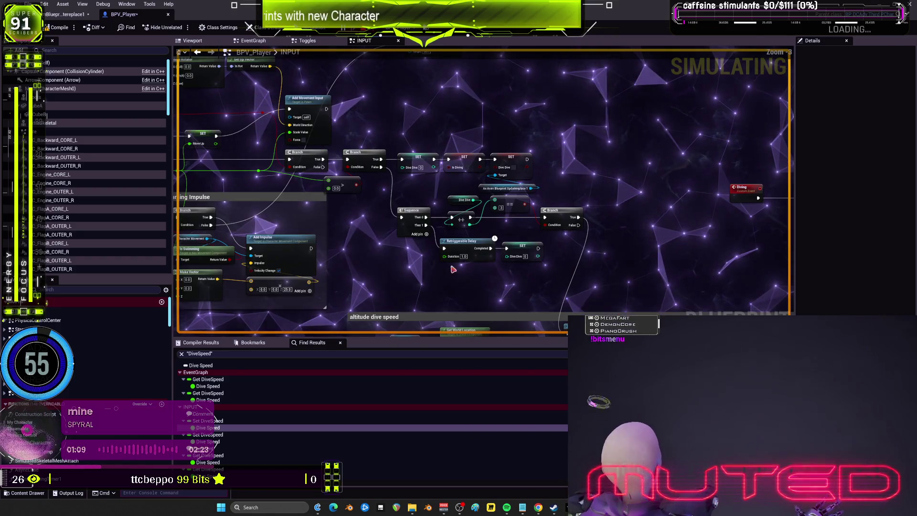
pyautogui.moveTo(396, 258); pyautogui.dragTo(436, 203)
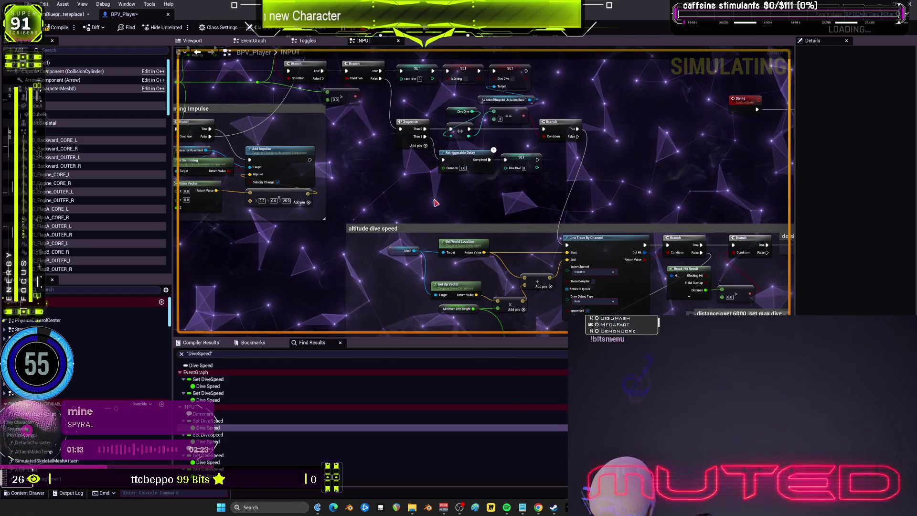
pyautogui.moveTo(436, 203); pyautogui.dragTo(481, 261)
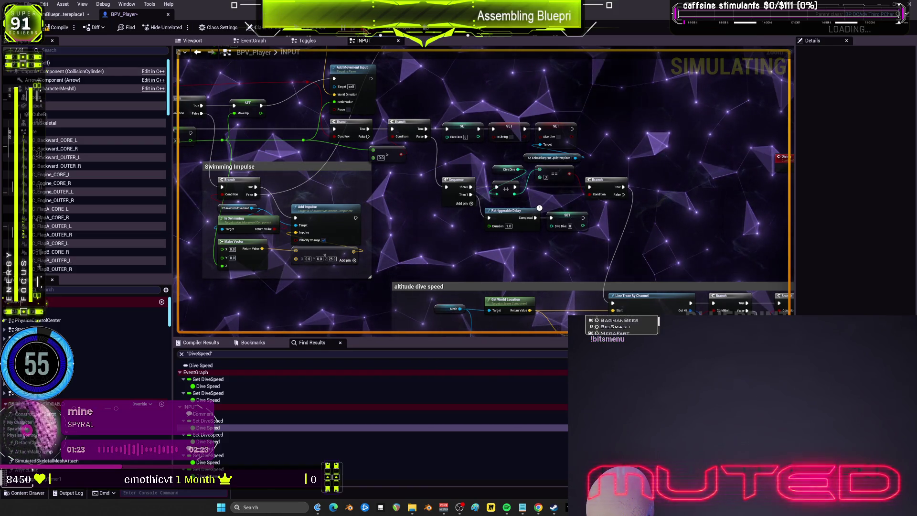
pyautogui.click(570, 507)
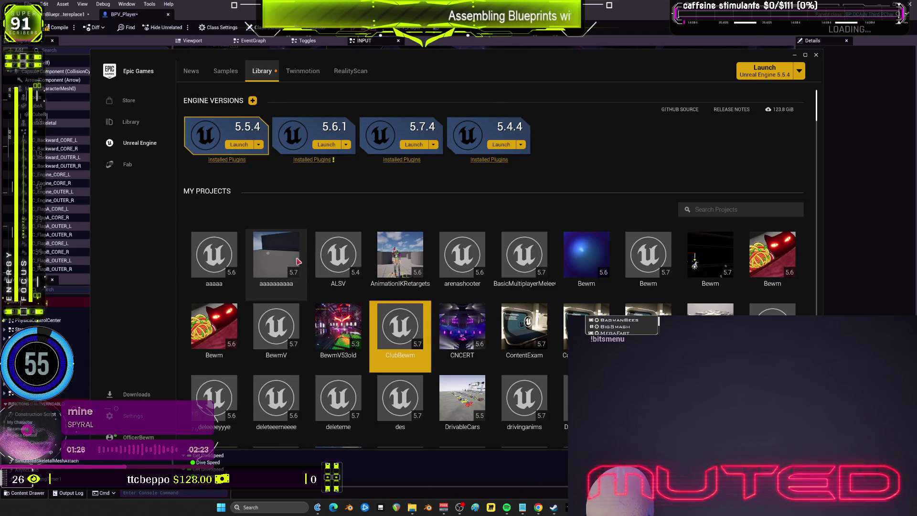
# - Launch the aaaaaaaaaa project from the Library's My Projects list
pyautogui.doubleClick(297, 260)
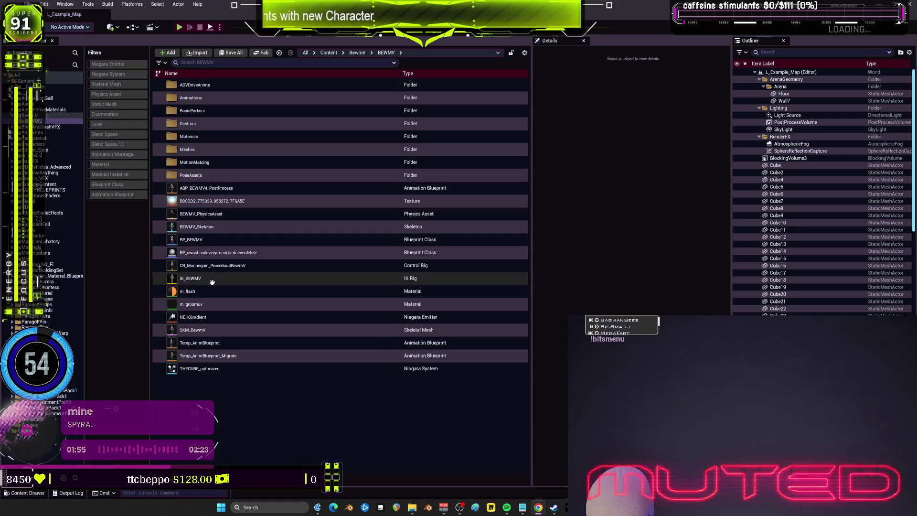
# - Open BP_BEWMV and inspect its DiveDive and Minimum Dive Height variables in the dive nodes
pyautogui.doubleClick(206, 239)
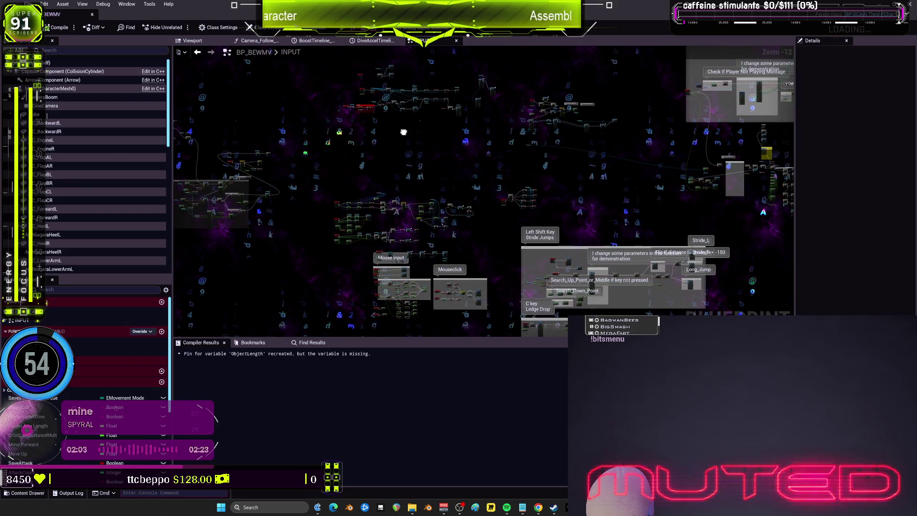
pyautogui.scroll(8, 403, 132)
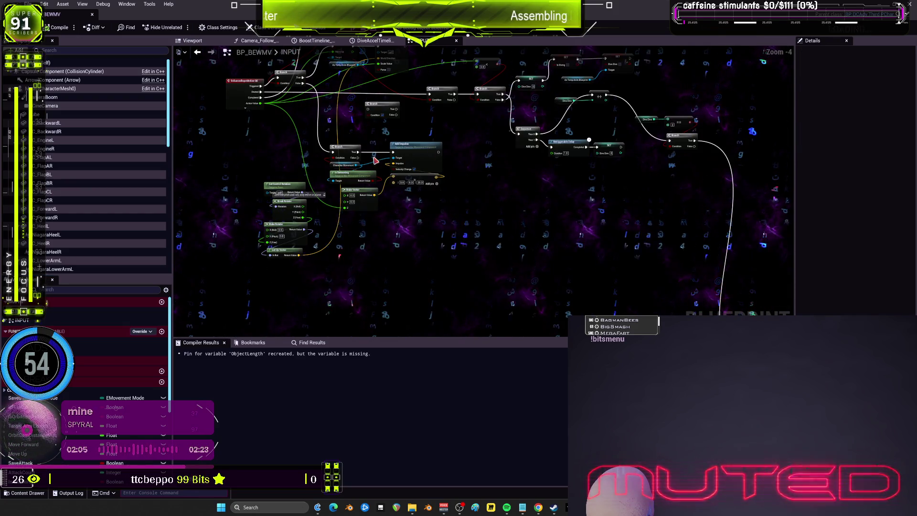
pyautogui.scroll(1, 377, 163)
pyautogui.scroll(1, 520, 228)
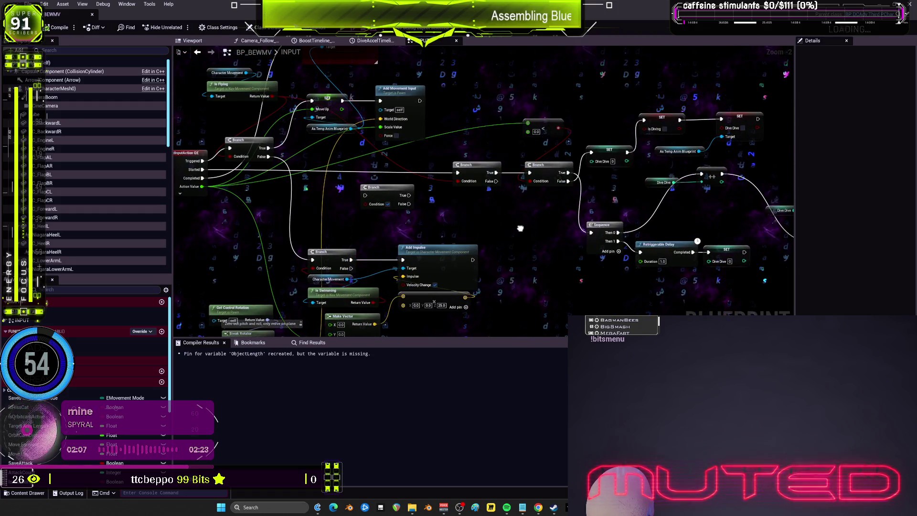
pyautogui.moveTo(520, 229)
pyautogui.mouseDown()
pyautogui.moveTo(399, 225)
pyautogui.moveTo(202, 152)
pyautogui.mouseUp()
pyautogui.click(334, 106)
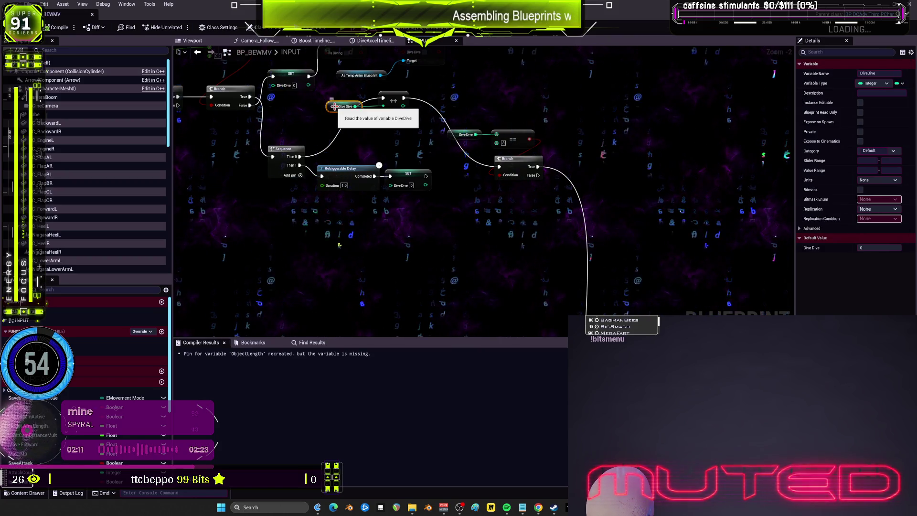
pyautogui.scroll(-1, 562, 236)
pyautogui.moveTo(618, 282)
pyautogui.mouseDown()
pyautogui.moveTo(557, 207)
pyautogui.moveTo(600, 264)
pyautogui.moveTo(591, 238)
pyautogui.moveTo(621, 163)
pyautogui.moveTo(624, 6)
pyautogui.mouseUp()
pyautogui.click(340, 133)
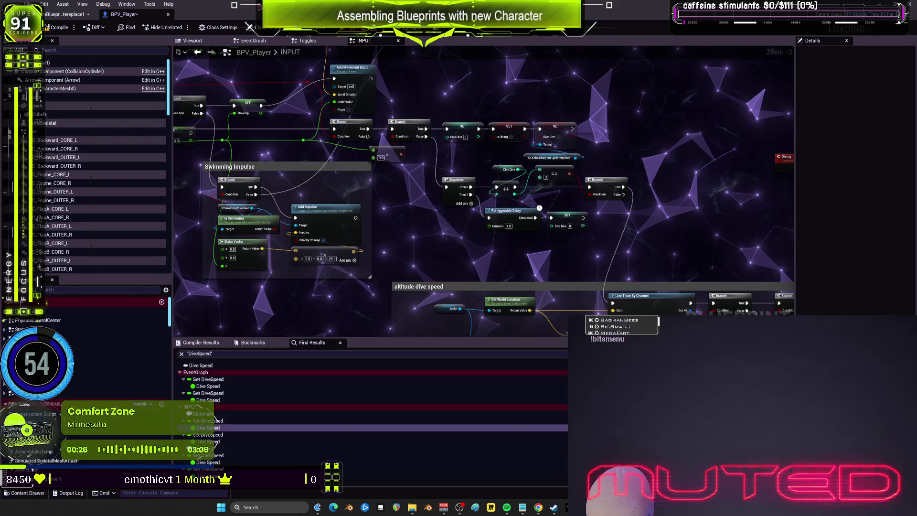
pyautogui.scroll(-3, 393, 234)
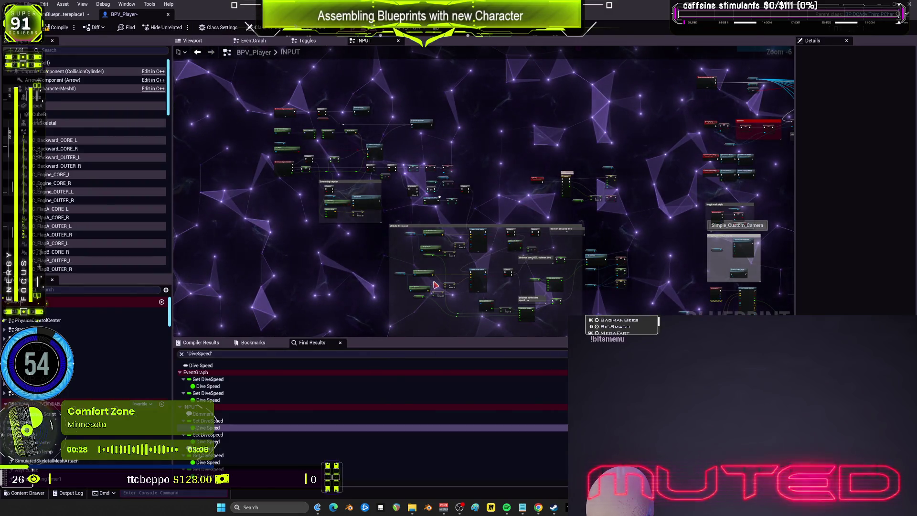
pyautogui.scroll(5, 441, 290)
pyautogui.click(417, 211)
pyautogui.click(886, 228)
pyautogui.write('-3500')
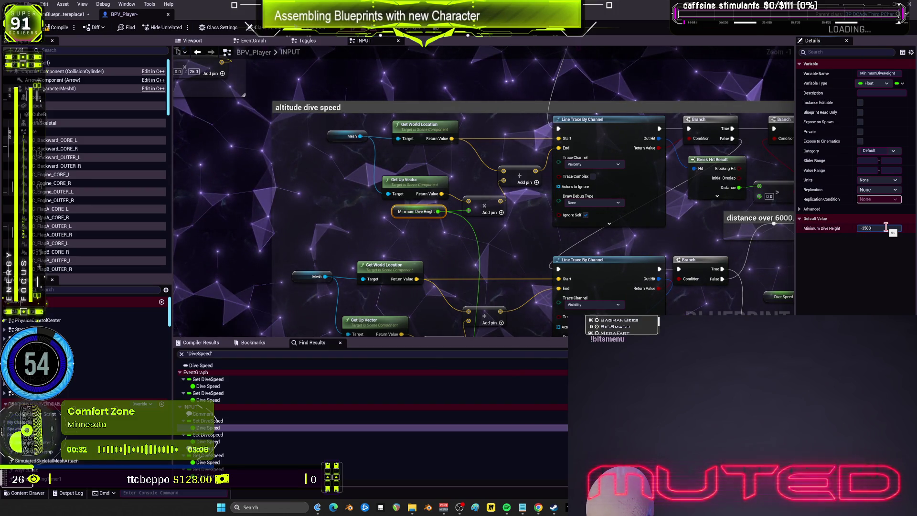
pyautogui.press('Return')
pyautogui.moveTo(418, 330); pyautogui.dragTo(391, 286)
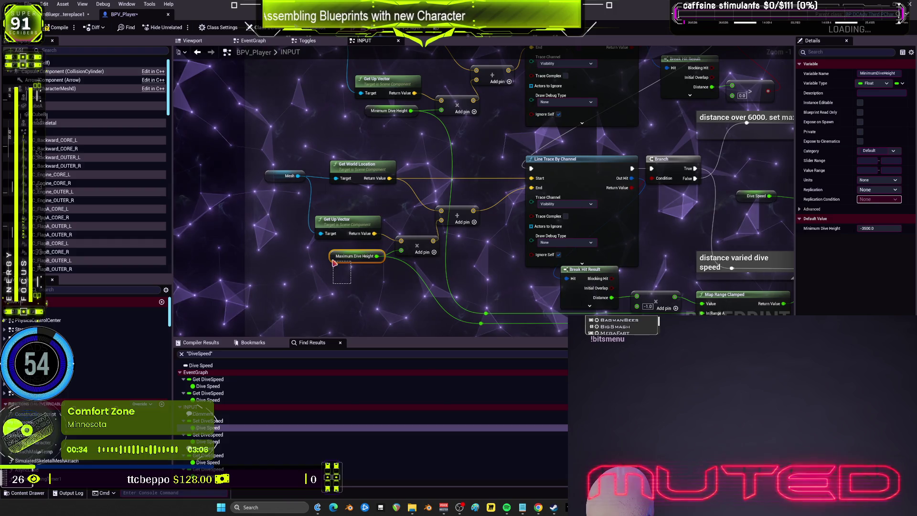
pyautogui.click(888, 228)
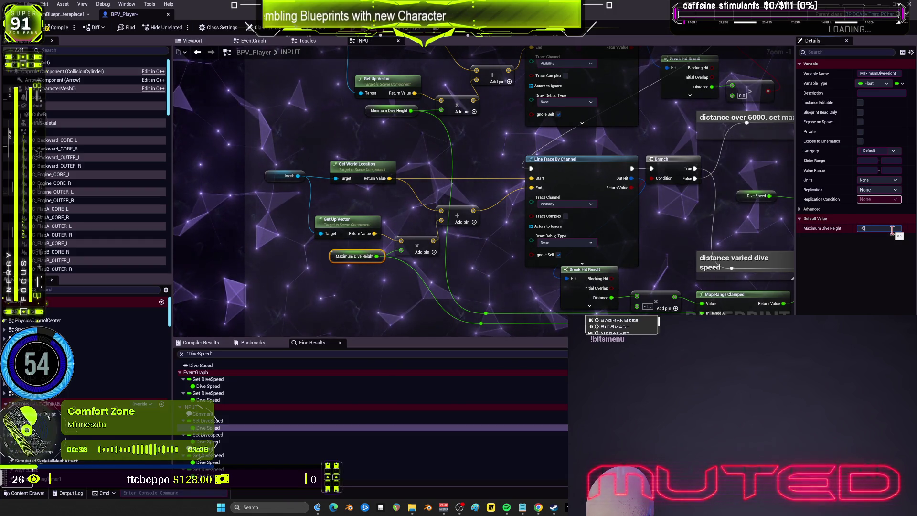
pyautogui.write('000')
pyautogui.press('Return')
pyautogui.moveTo(387, 260); pyautogui.dragTo(318, 187)
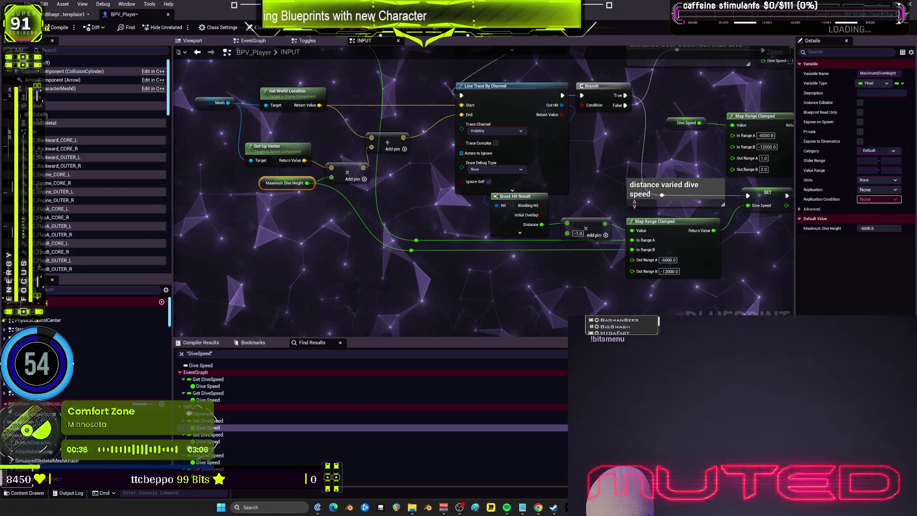
pyautogui.click(629, 170)
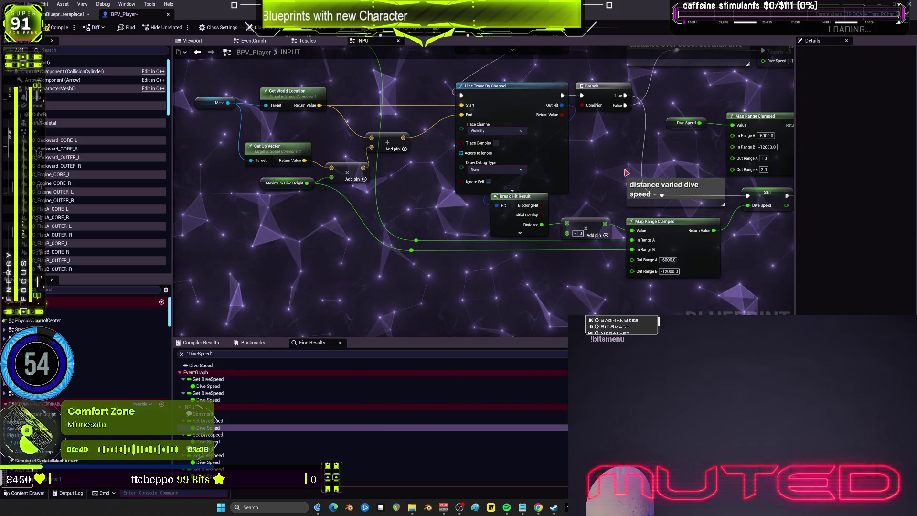
pyautogui.moveTo(630, 171); pyautogui.dragTo(483, 255)
pyautogui.click(539, 207)
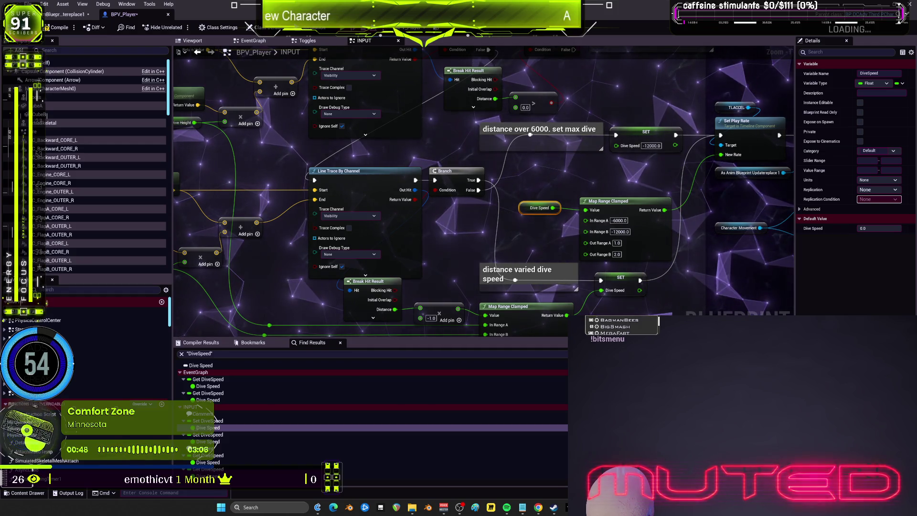
pyautogui.moveTo(573, 119); pyautogui.dragTo(552, 292)
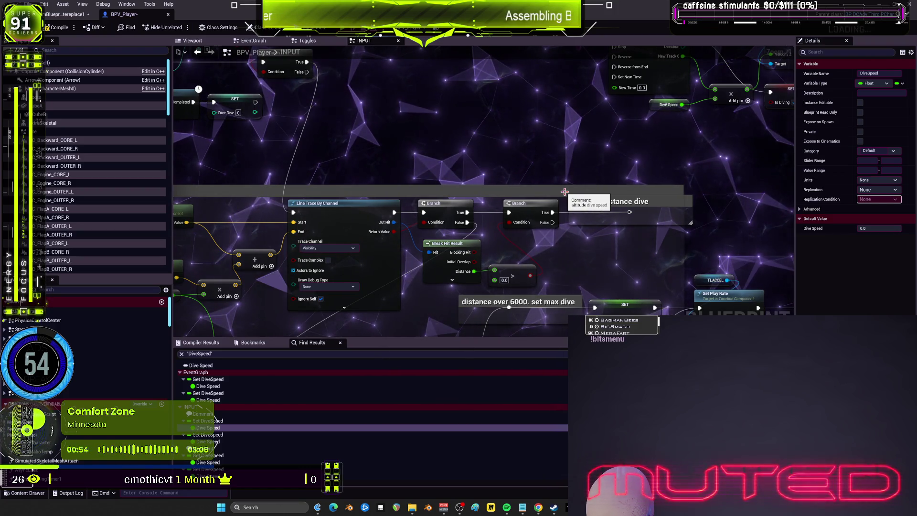
# - Compile BPV_Player and save the blueprint asset via File > Save
pyautogui.scroll(-3, 456, 180)
pyautogui.scroll(4, 573, 120)
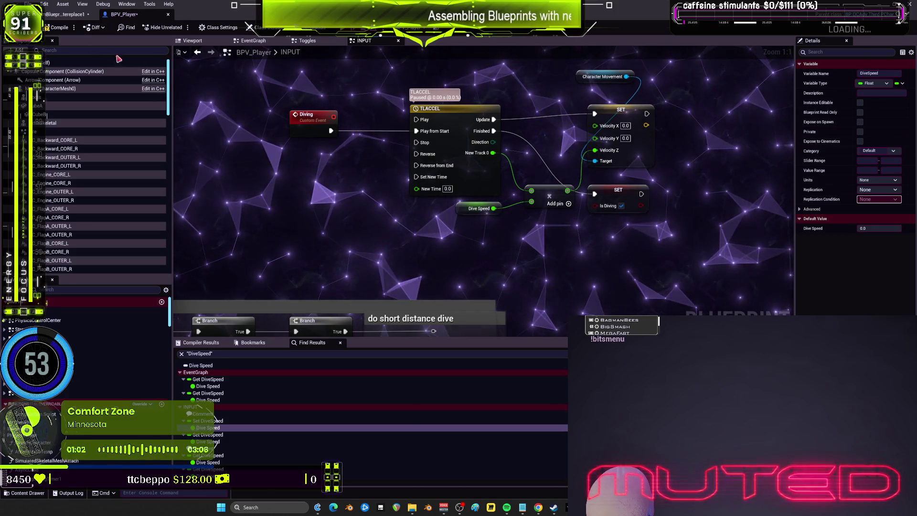
pyautogui.click(60, 27)
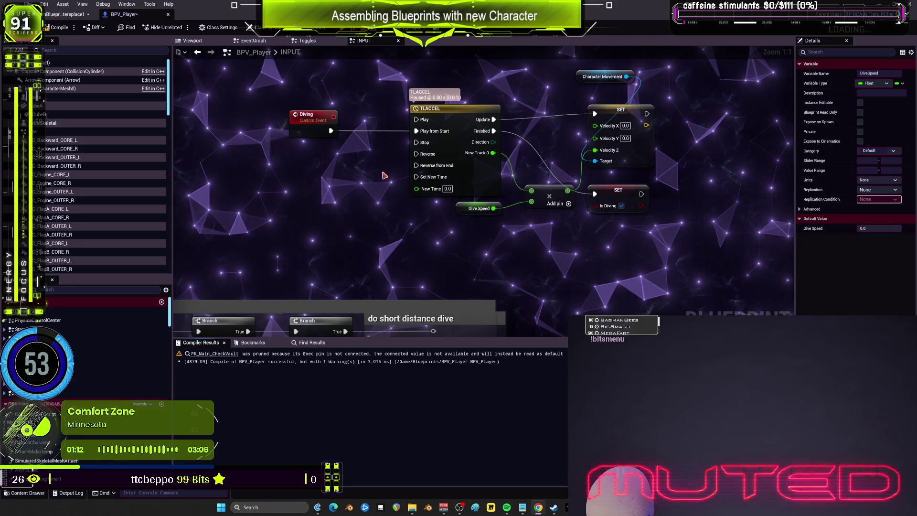
pyautogui.click(31, 5)
pyautogui.click(67, 66)
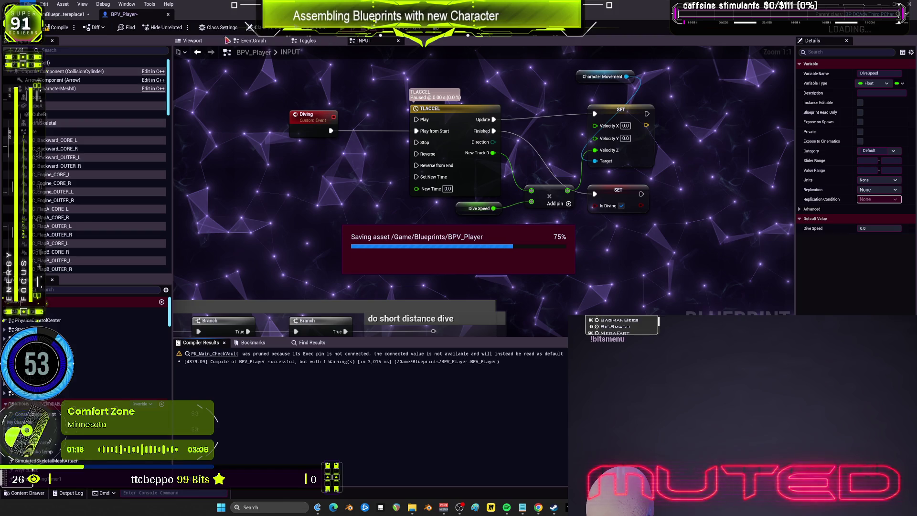
# - Close the animation blueprint editor and launch a test play of the level
pyautogui.click(76, 15)
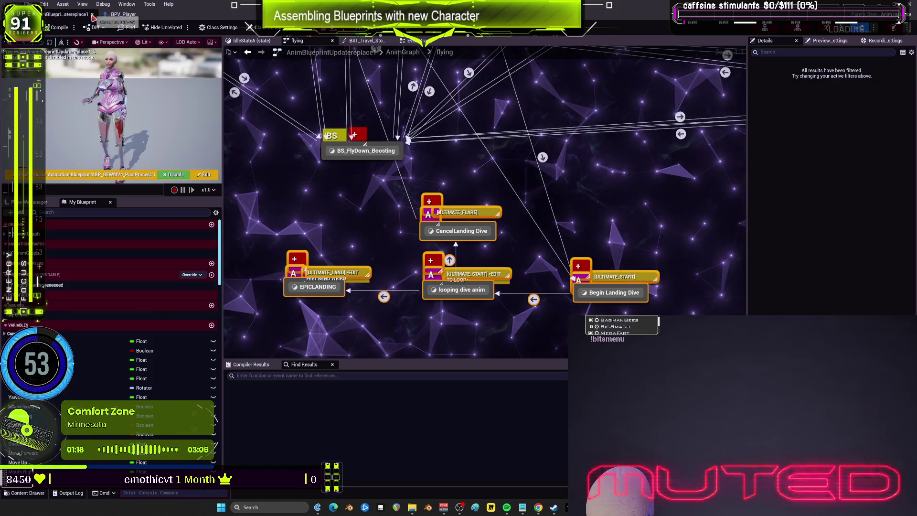
pyautogui.click(93, 16)
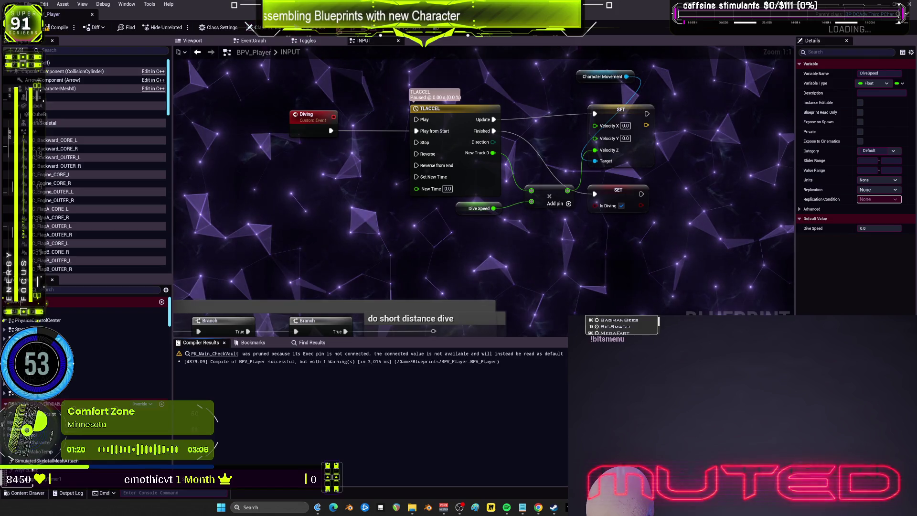
pyautogui.hotkey('alt', 'p')
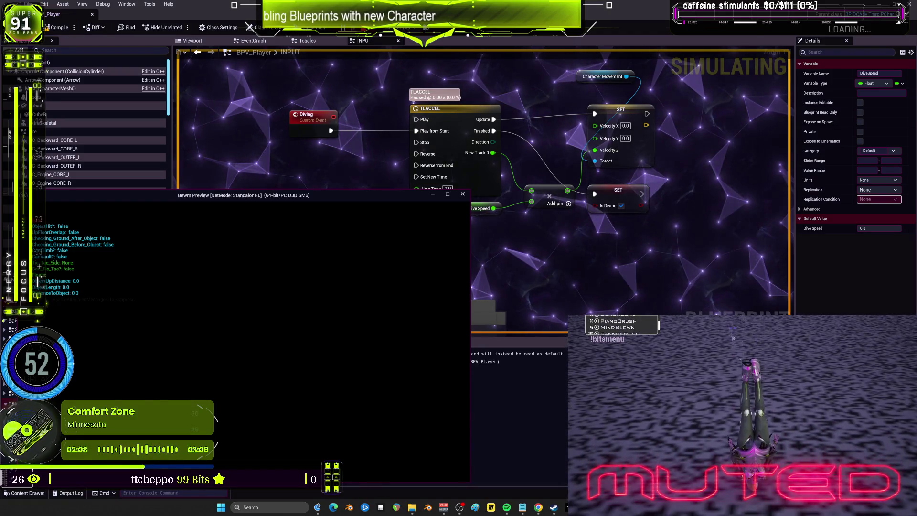
# - Stop the play session and pan BPV_Player's graph to the Add Movement Input and Swimming Impulse nodes
pyautogui.press('Escape')
pyautogui.hotkey('alt', 'Tab')
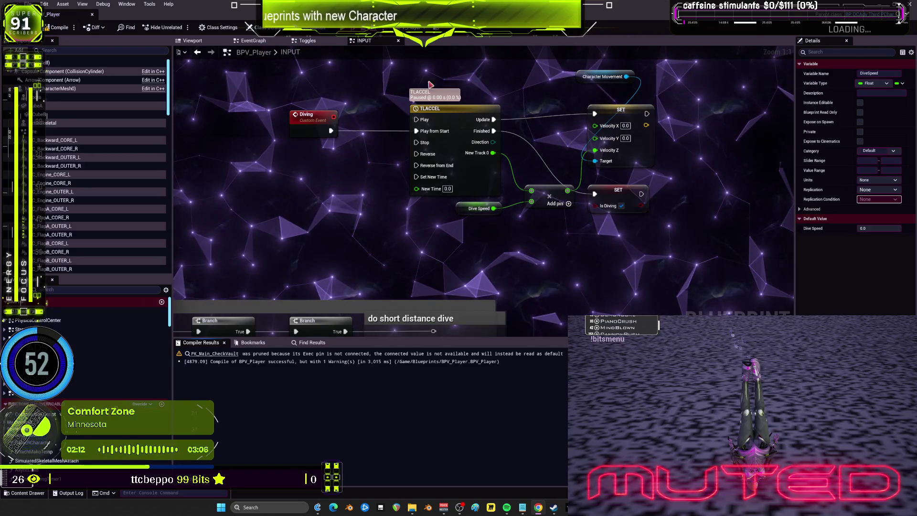
pyautogui.scroll(-3, 421, 101)
pyautogui.moveTo(367, 194)
pyautogui.mouseDown()
pyautogui.moveTo(456, 98)
pyautogui.moveTo(420, 136)
pyautogui.mouseUp()
pyautogui.moveTo(472, 176)
pyautogui.mouseDown()
pyautogui.moveTo(501, 191)
pyautogui.moveTo(569, 138)
pyautogui.moveTo(589, 247)
pyautogui.mouseUp()
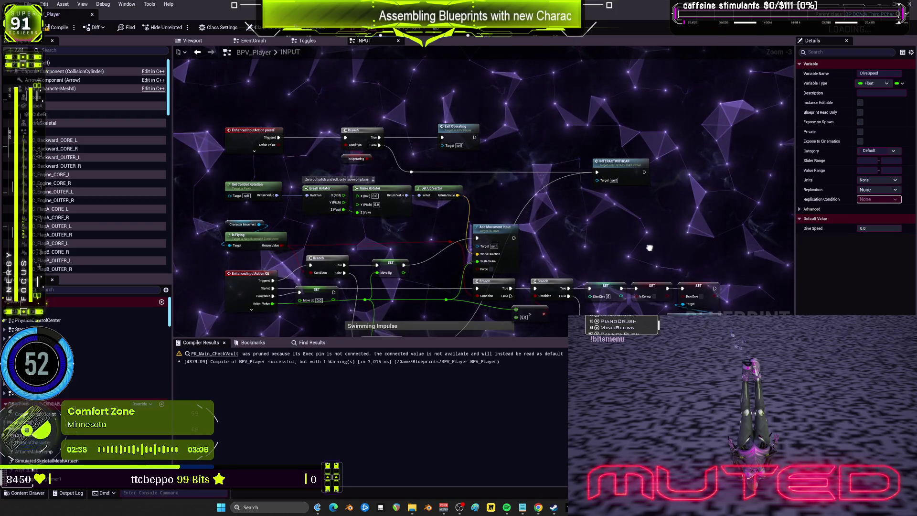
# - Pan across the graph to find the Set Play Rate node and the altitude dive-speed comment
pyautogui.moveTo(650, 247); pyautogui.dragTo(578, 124)
pyautogui.moveTo(675, 305); pyautogui.dragTo(651, 131)
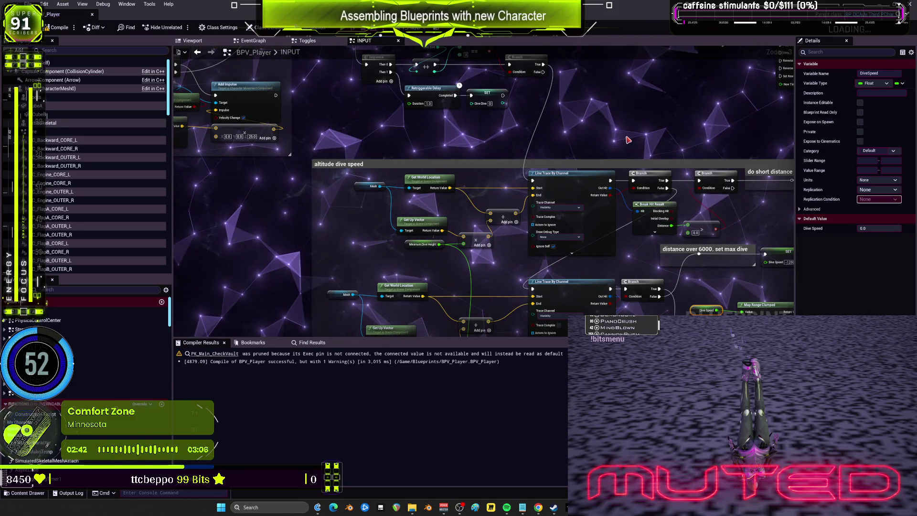
pyautogui.moveTo(706, 141); pyautogui.dragTo(464, 111)
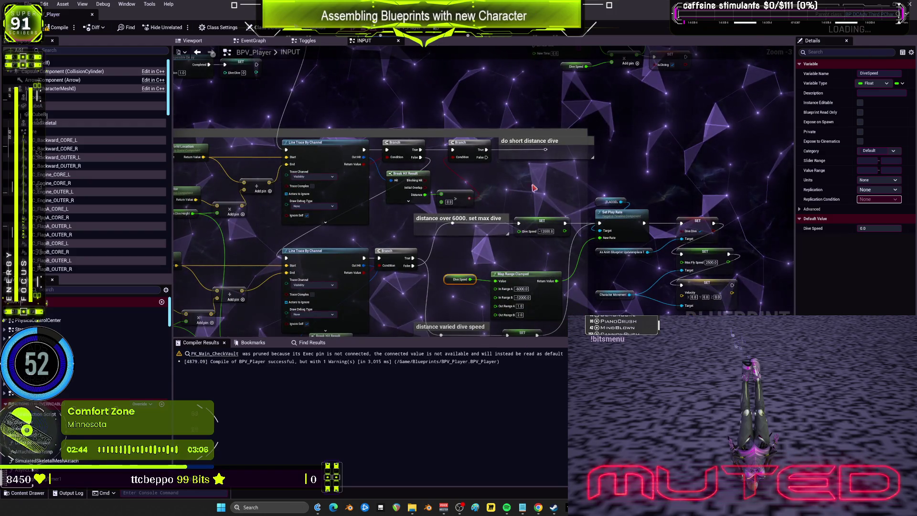
pyautogui.moveTo(396, 224)
pyautogui.mouseDown()
pyautogui.moveTo(467, 215)
pyautogui.moveTo(467, 146)
pyautogui.mouseUp()
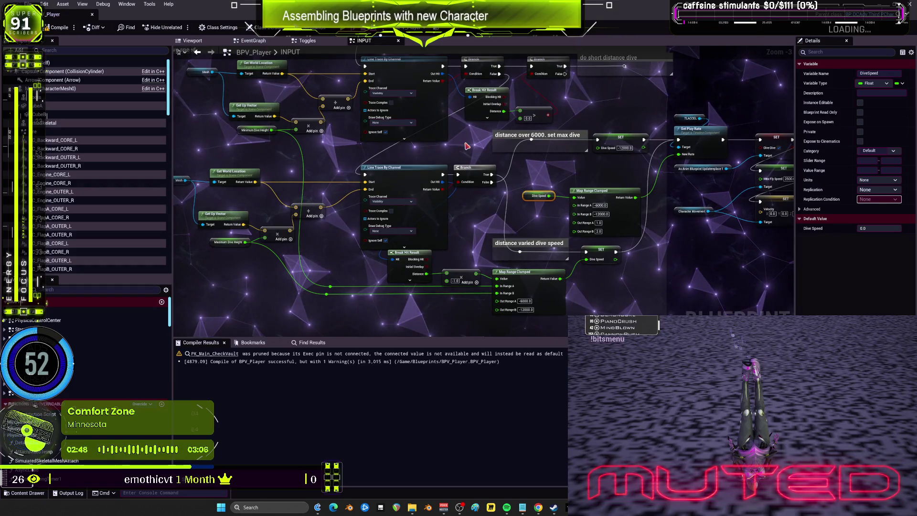
pyautogui.moveTo(658, 181); pyautogui.dragTo(513, 178)
pyautogui.click(554, 129)
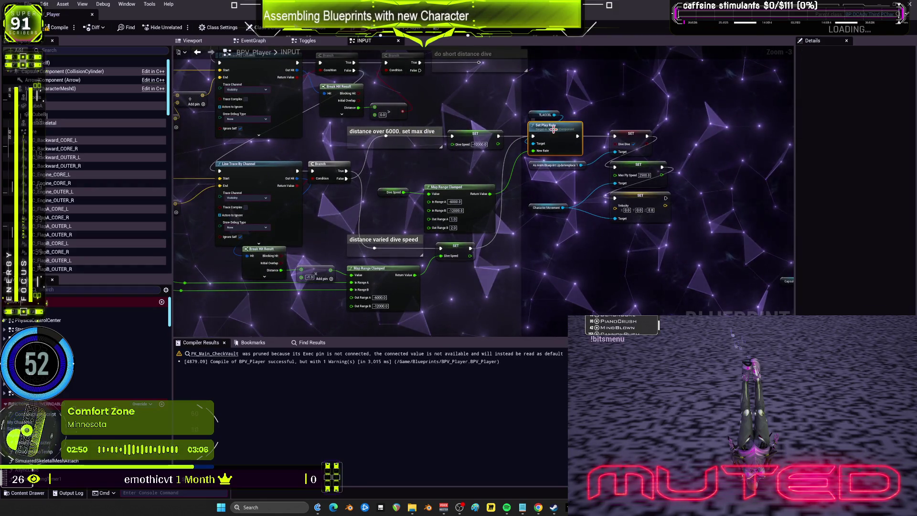
pyautogui.moveTo(604, 204); pyautogui.dragTo(590, 310)
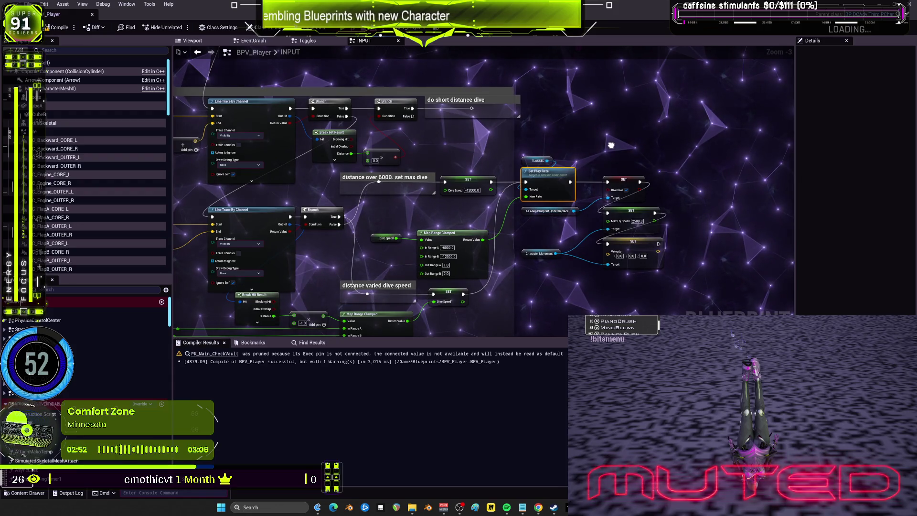
pyautogui.moveTo(619, 234)
pyautogui.mouseDown()
pyautogui.moveTo(629, 147)
pyautogui.moveTo(636, 188)
pyautogui.moveTo(468, 125)
pyautogui.moveTo(362, 69)
pyautogui.mouseUp()
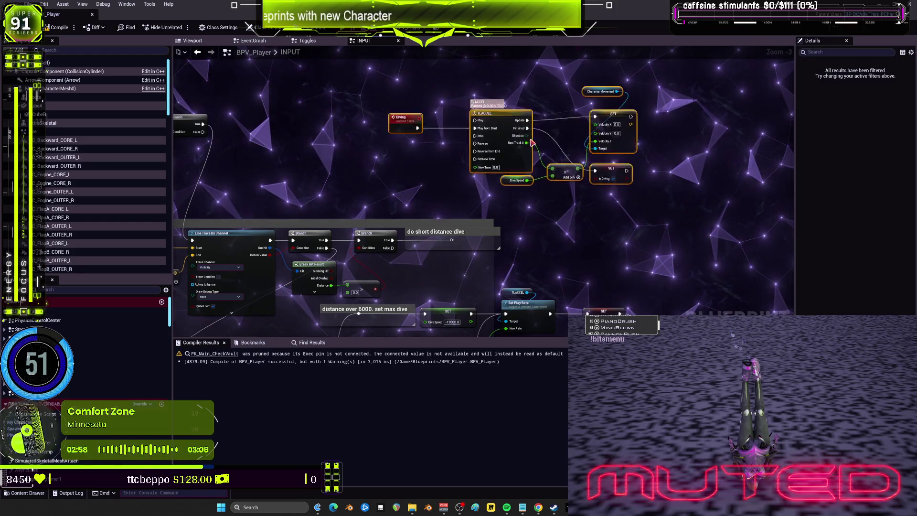
# - Move the Diving, TLACCEL and SET nodes down-right beside the dive-speed logic, then start a test play
pyautogui.moveTo(473, 113); pyautogui.dragTo(547, 172)
pyautogui.moveTo(528, 266)
pyautogui.mouseDown()
pyautogui.moveTo(516, 205)
pyautogui.moveTo(438, 205)
pyautogui.mouseUp()
pyautogui.moveTo(555, 94); pyautogui.dragTo(577, 119)
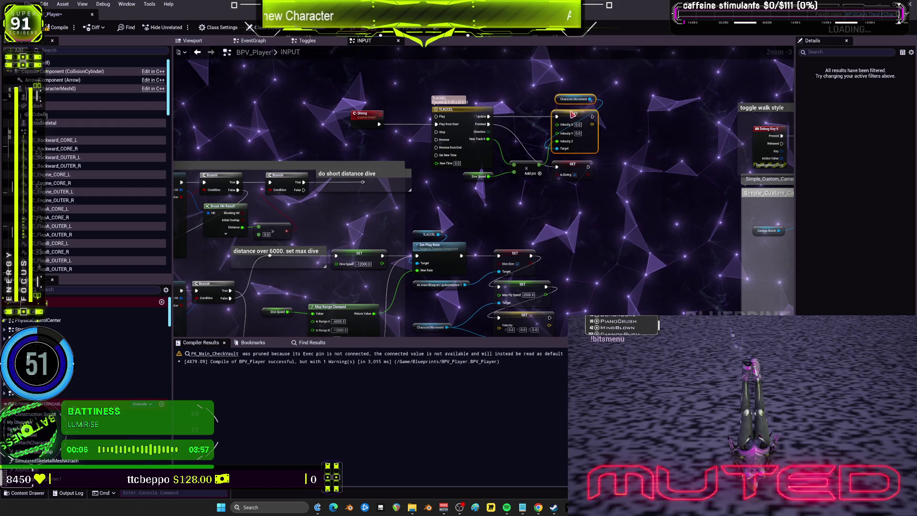
pyautogui.moveTo(476, 228); pyautogui.dragTo(731, 158)
pyautogui.moveTo(478, 180); pyautogui.dragTo(731, 158)
pyautogui.moveTo(562, 139); pyautogui.dragTo(561, 141)
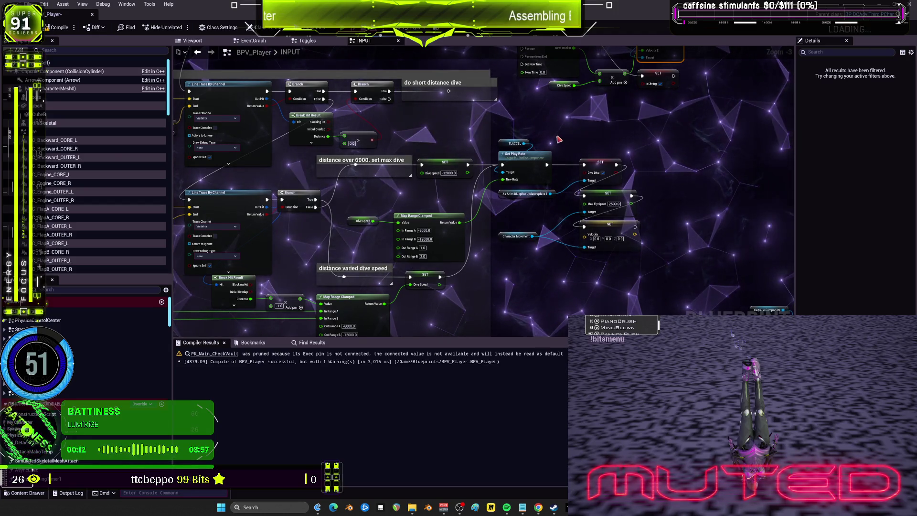
pyautogui.scroll(-1, 578, 143)
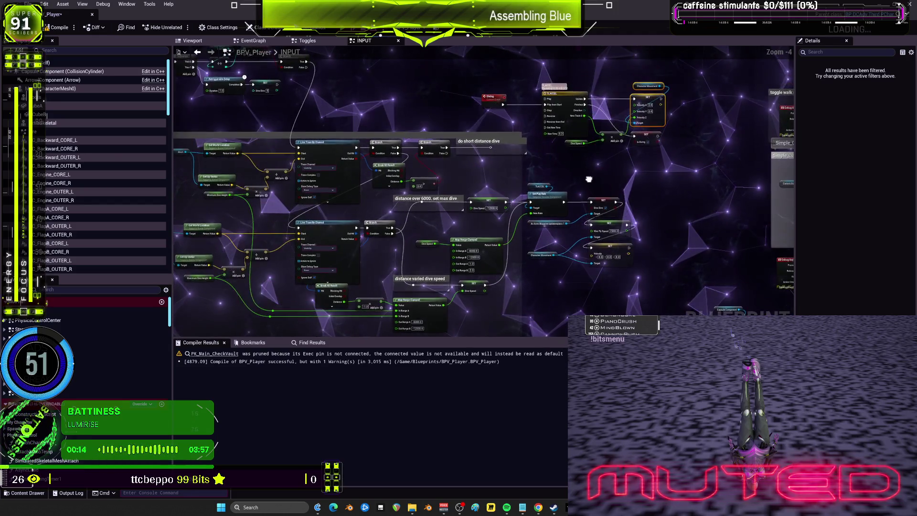
pyautogui.hotkey('alt', 'p')
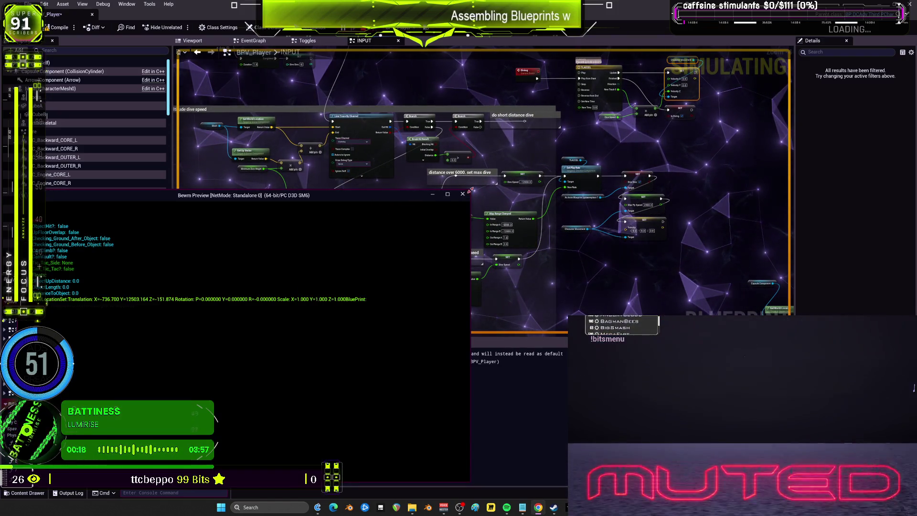
# - Test a wings-spread dive in a shrunken preview window with Space, then end play and select Diving
pyautogui.moveTo(470, 189); pyautogui.dragTo(268, 349)
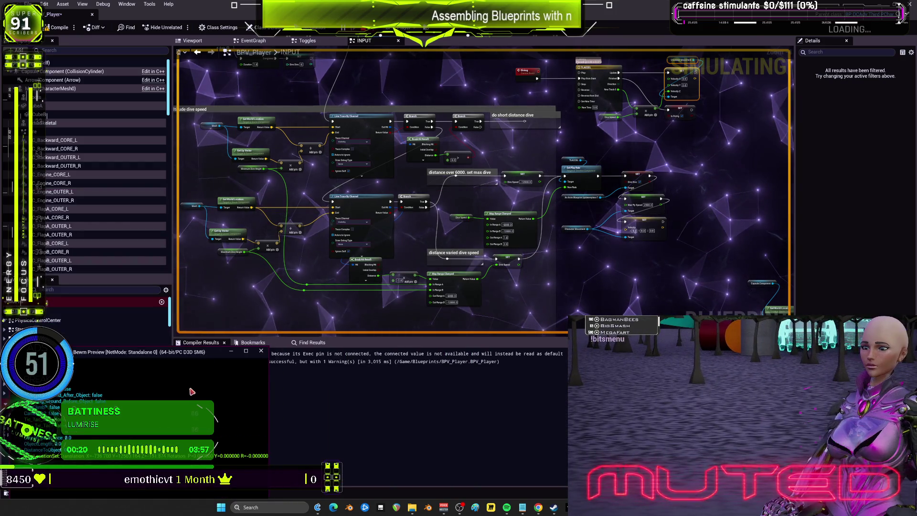
pyautogui.click(191, 391)
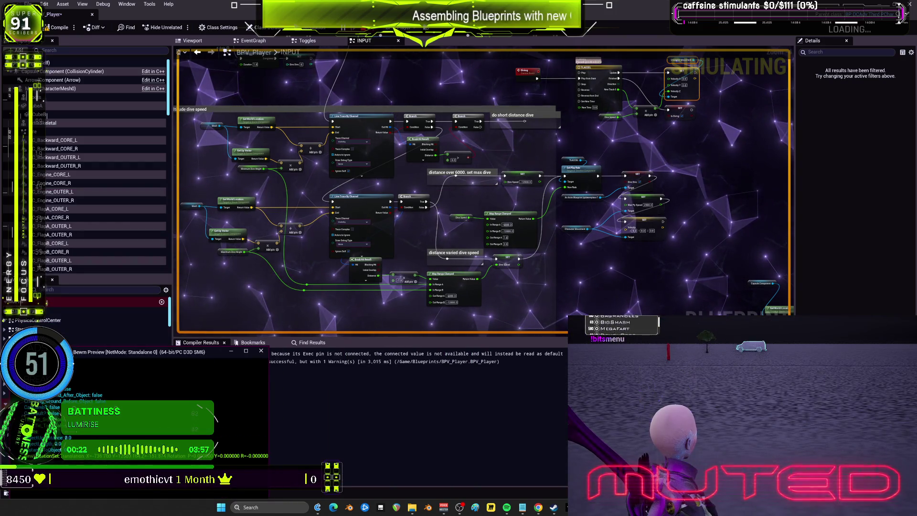
pyautogui.press('space')
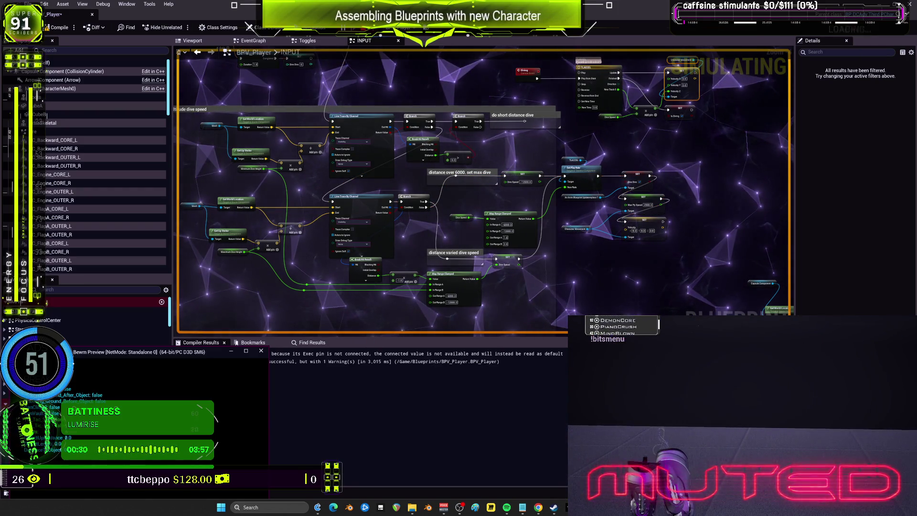
pyautogui.press('Escape')
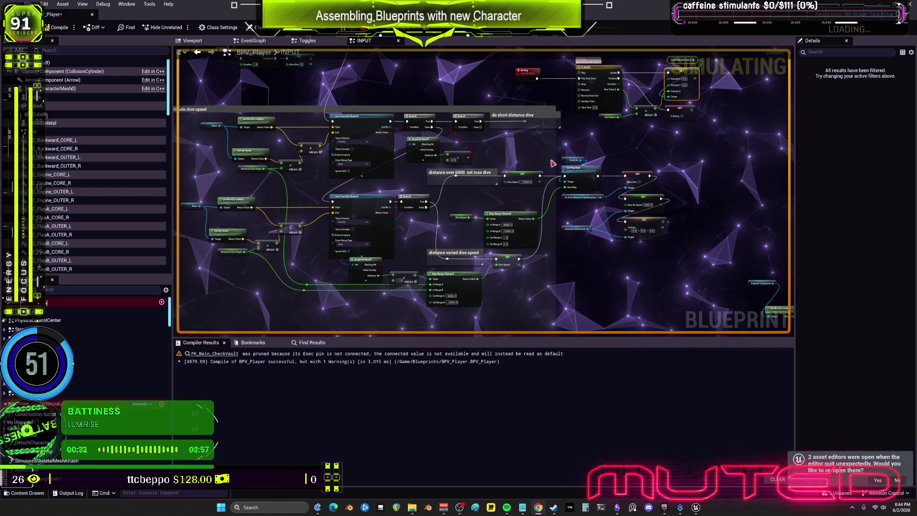
pyautogui.scroll(3, 525, 96)
pyautogui.click(411, 131)
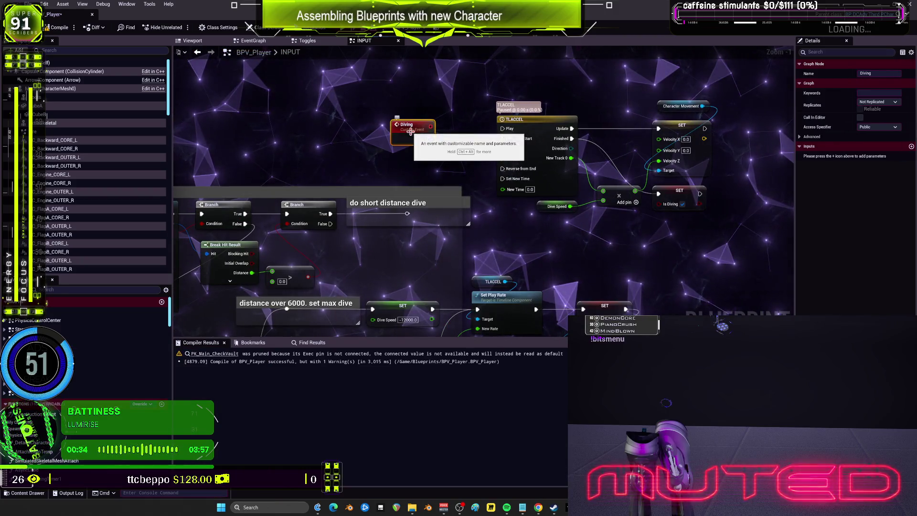
# - Look up the Diving node's references and jump to the Diving event from the results
pyautogui.rightClick(411, 130)
pyautogui.press('Escape')
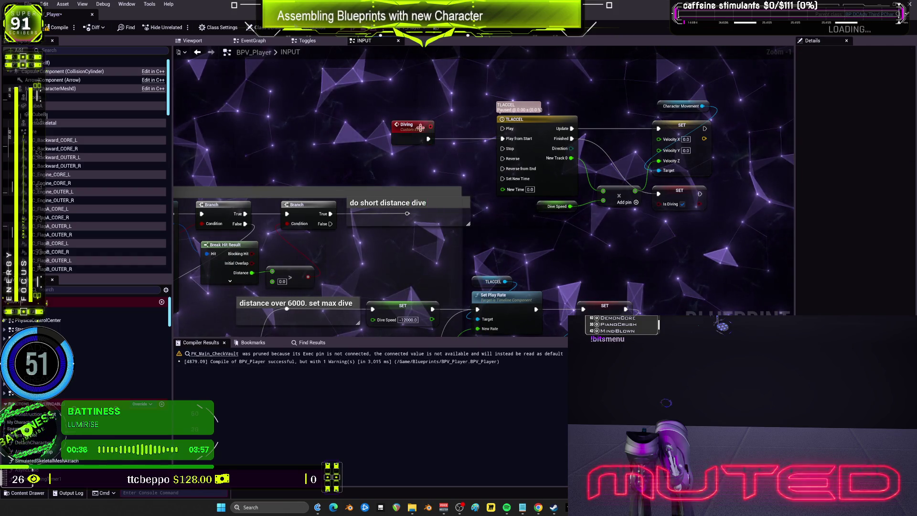
pyautogui.rightClick(421, 129)
pyautogui.press('Escape')
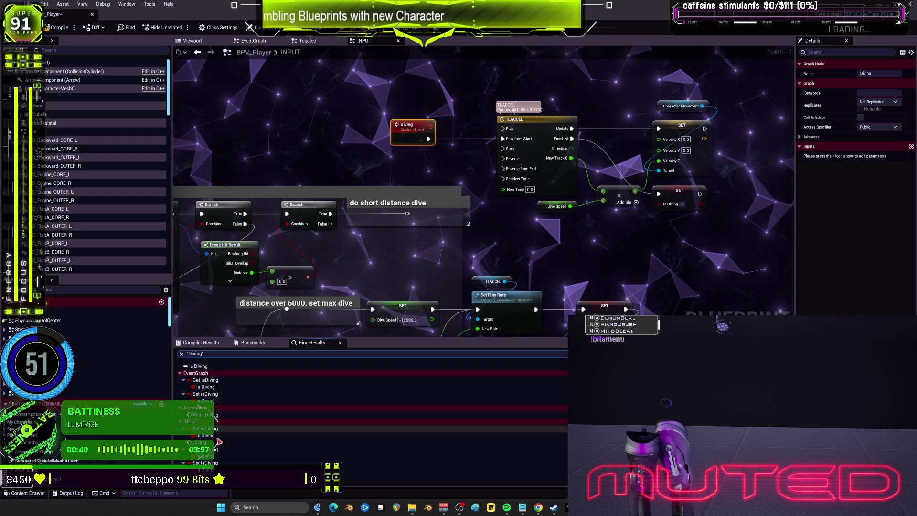
pyautogui.doubleClick(215, 443)
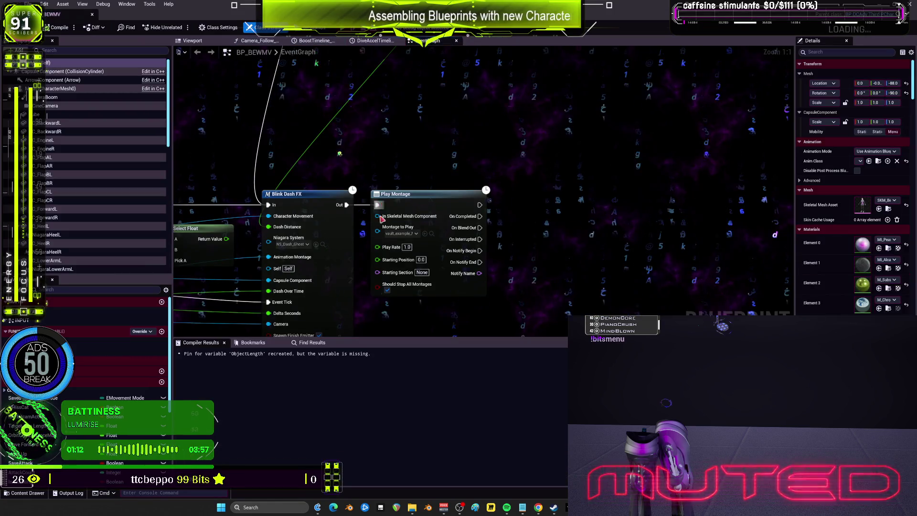
# - Search for 'diving' and list every reference to BP_BEWMV's Diving event
pyautogui.click(315, 353)
pyautogui.write('diving')
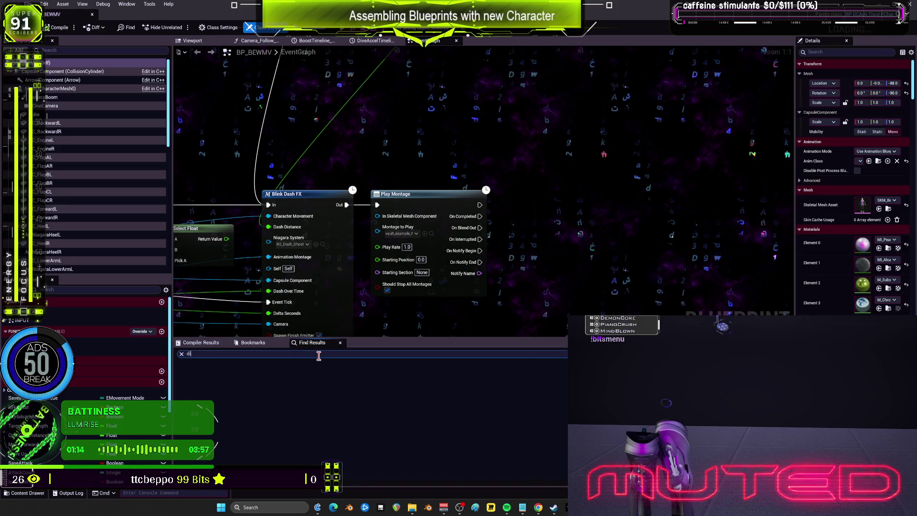
pyautogui.press('Return')
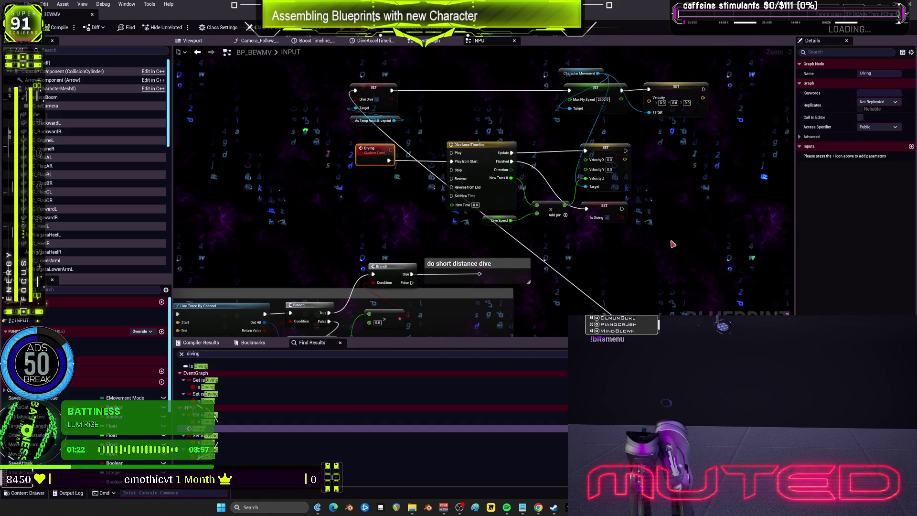
pyautogui.rightClick(377, 151)
pyautogui.click(466, 239)
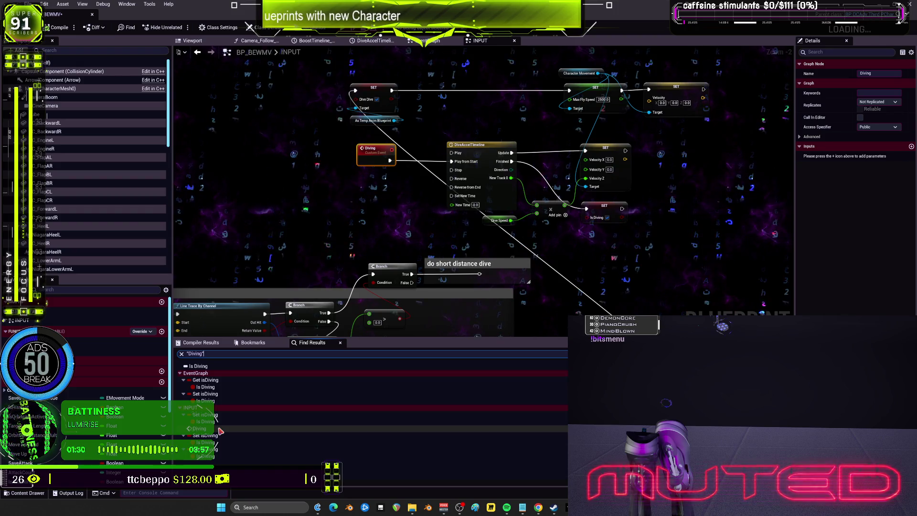
# - Drag the Diving event and DiveAccelTimeline group down-right of the short-distance-dive comment
pyautogui.scroll(-5, 478, 191)
pyautogui.scroll(3, 506, 175)
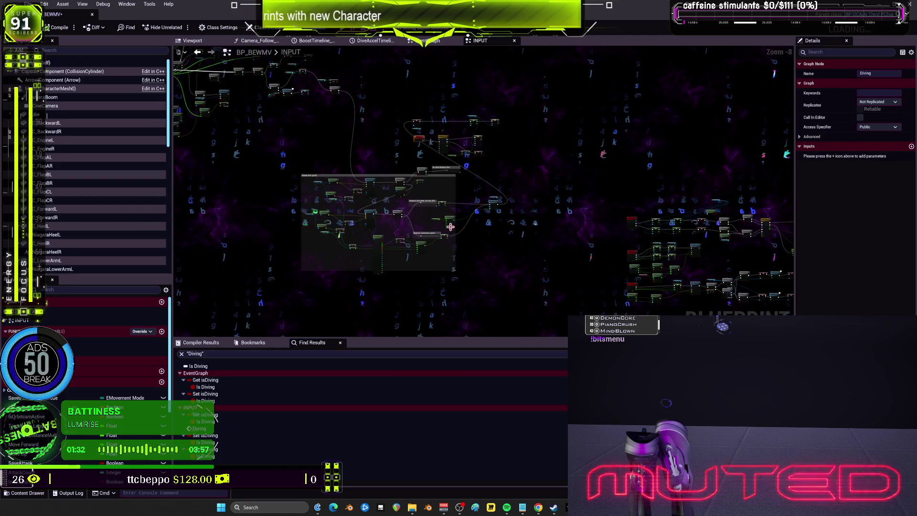
pyautogui.moveTo(506, 175); pyautogui.dragTo(544, 215)
pyautogui.moveTo(652, 160)
pyautogui.mouseDown()
pyautogui.moveTo(573, 101)
pyautogui.moveTo(444, 98)
pyautogui.moveTo(618, 163)
pyautogui.moveTo(558, 168)
pyautogui.mouseUp()
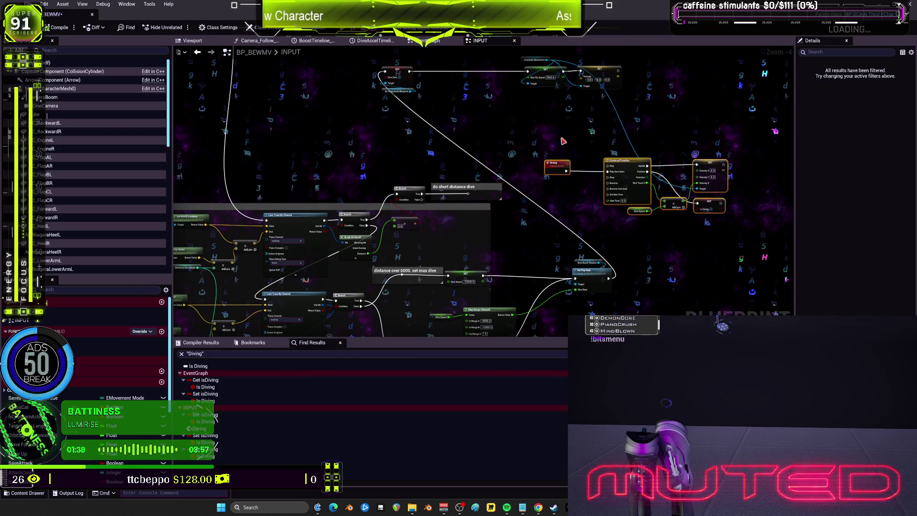
# - Play the level with the new character: run, leap, glide with wings spread, Shift-dash and fly upward
pyautogui.hotkey('alt', 'p')
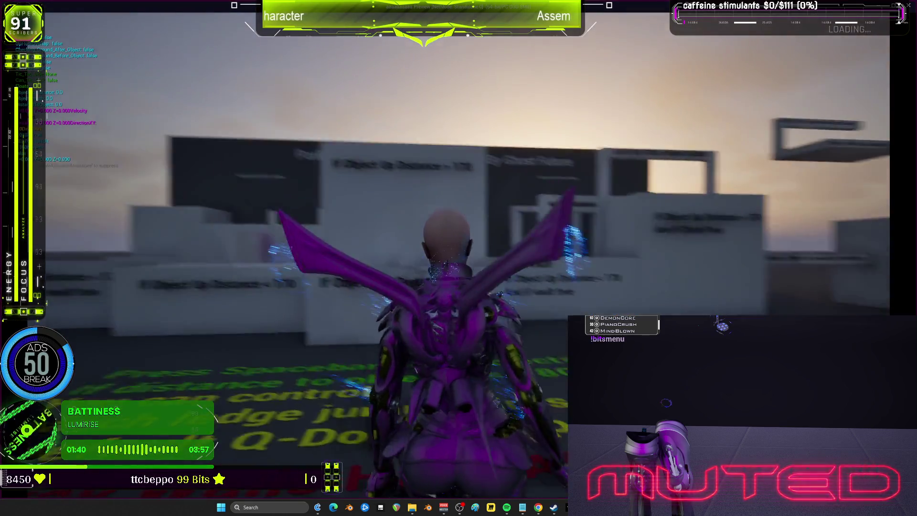
pyautogui.press('w')
pyautogui.press('space')
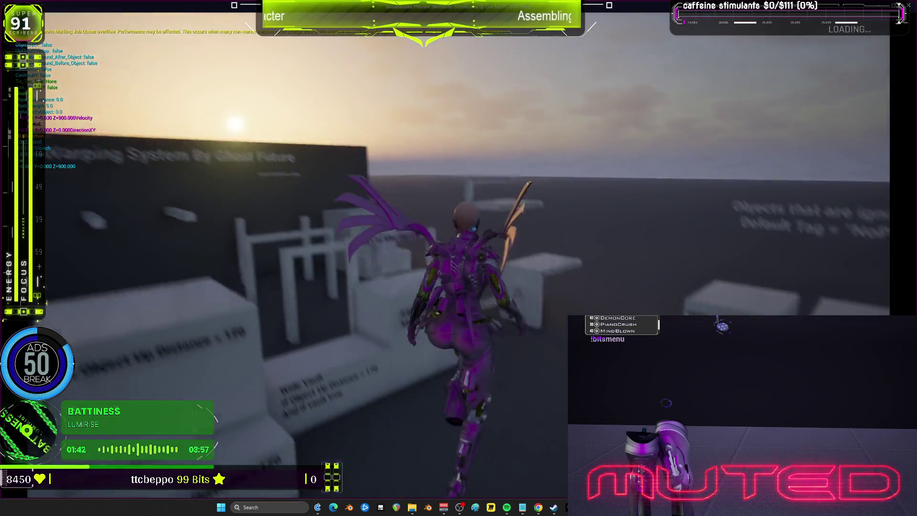
pyautogui.press('s')
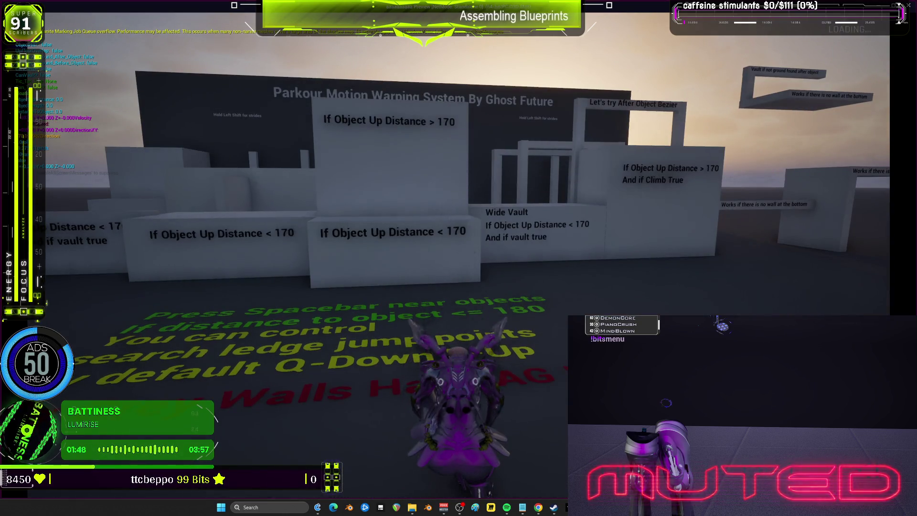
pyautogui.press('w')
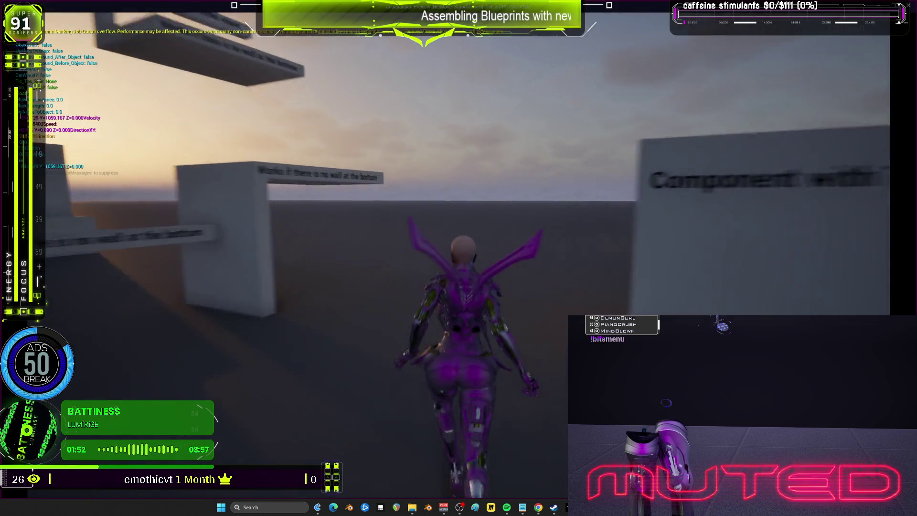
pyautogui.press('space')
pyautogui.press('w')
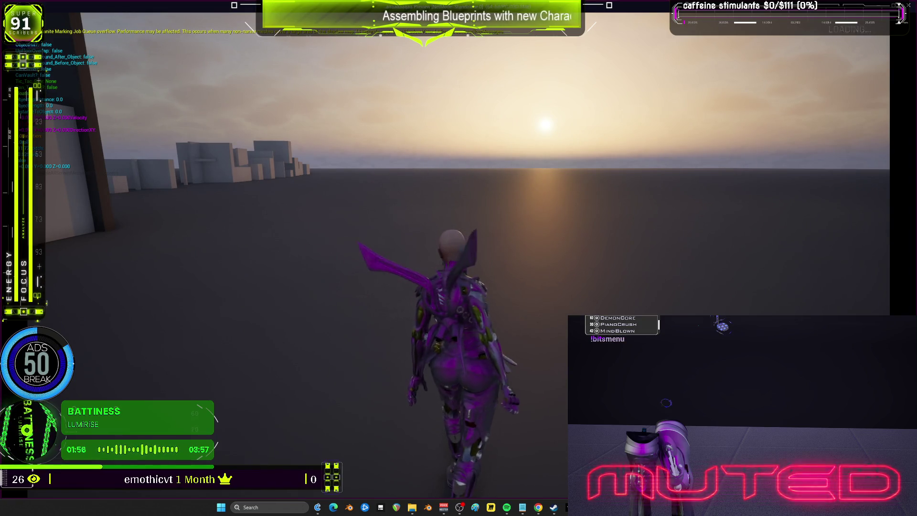
pyautogui.press('space')
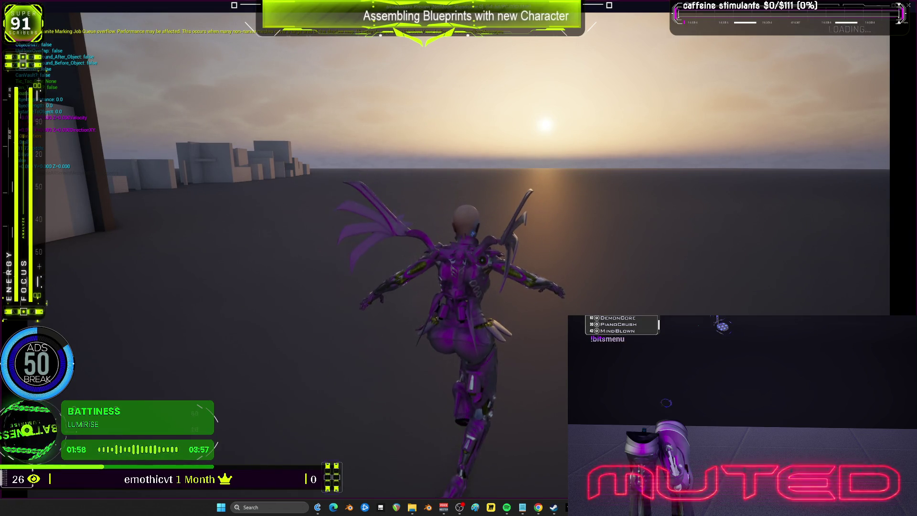
pyautogui.press('w')
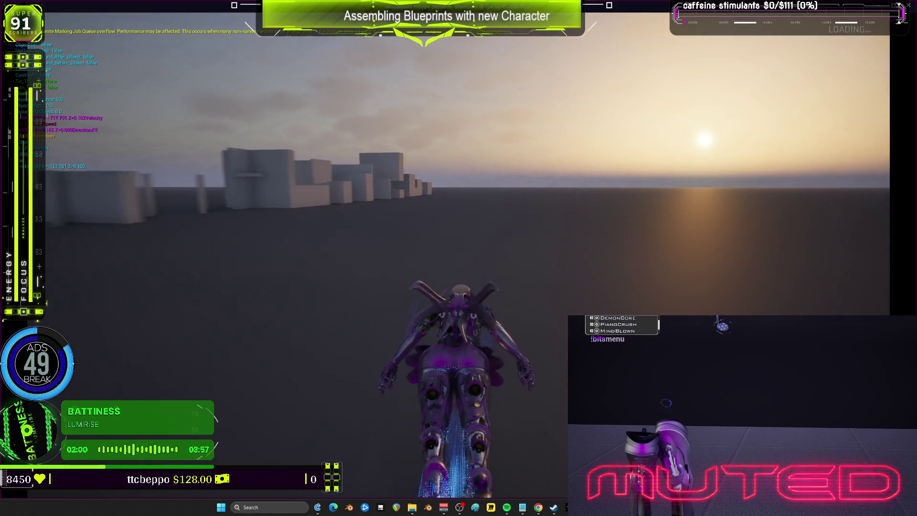
pyautogui.press('shift')
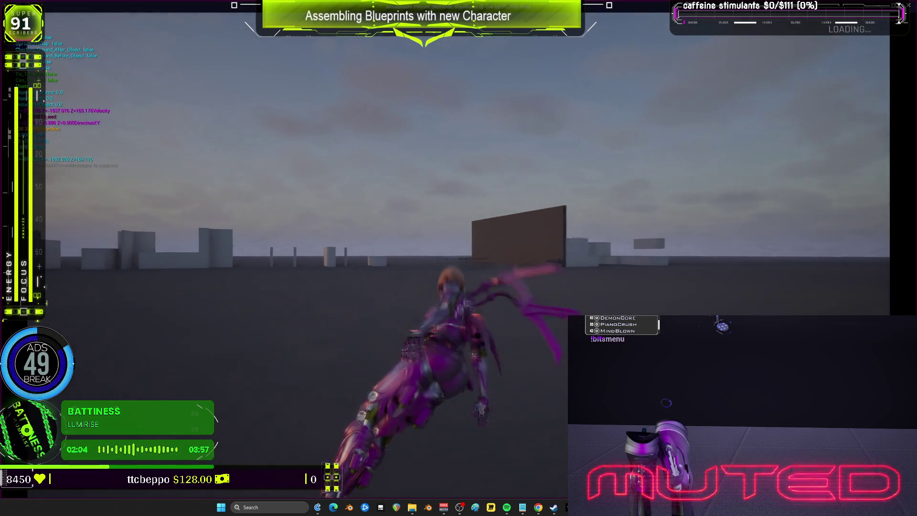
pyautogui.press('space')
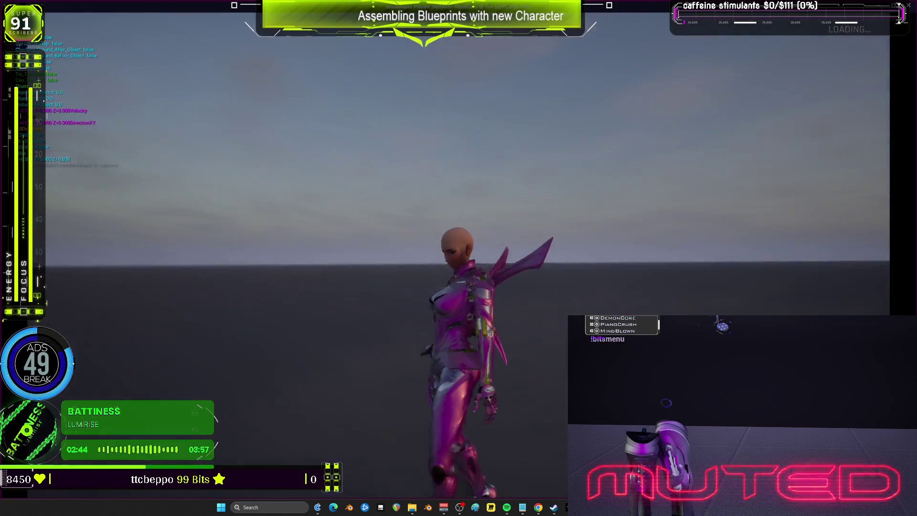
# - Stop the game preview and navigate the INPUT graph to the Diving timeline and dive chain
pyautogui.press('Escape')
pyautogui.scroll(-4, 482, 191)
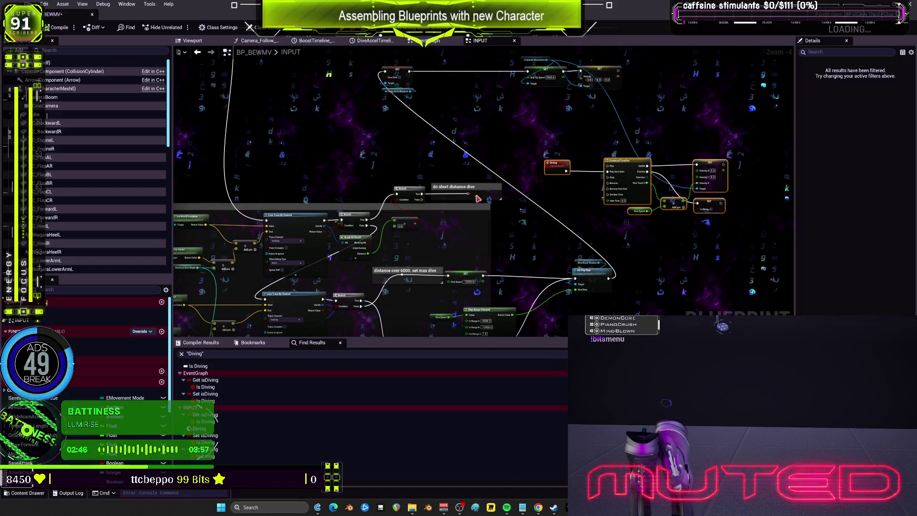
pyautogui.moveTo(316, 85); pyautogui.dragTo(395, 136)
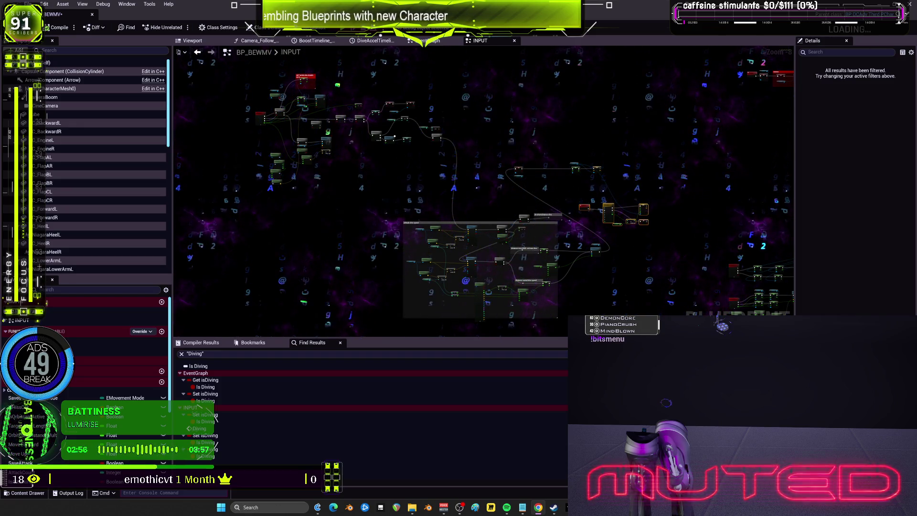
pyautogui.scroll(4, 271, 157)
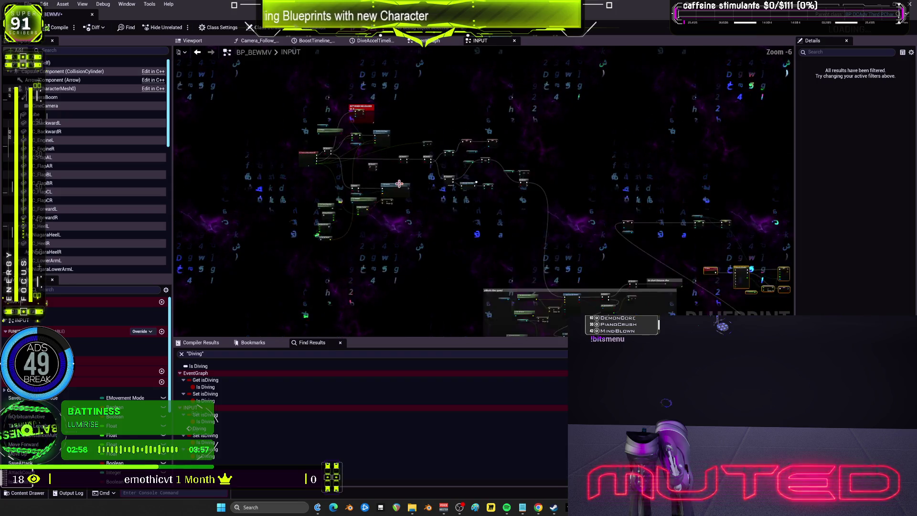
pyautogui.moveTo(270, 158); pyautogui.dragTo(362, 190)
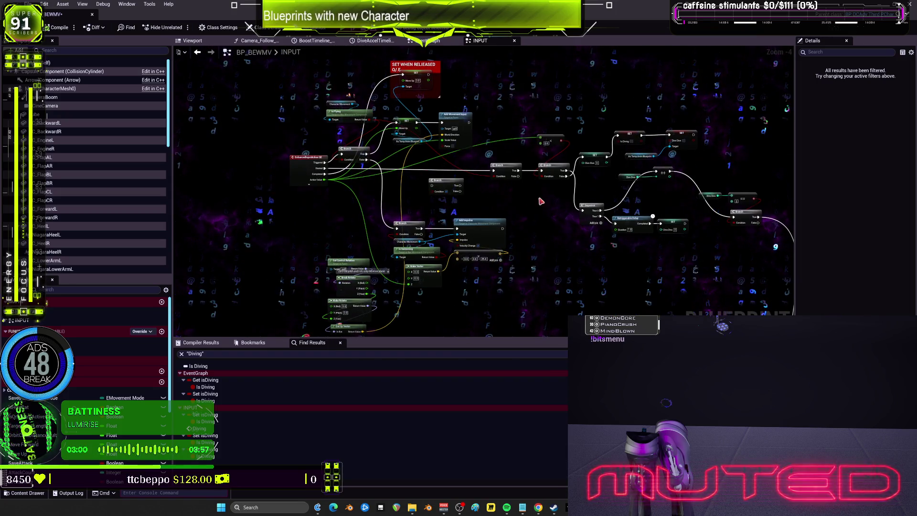
pyautogui.moveTo(463, 172)
pyautogui.mouseDown()
pyautogui.moveTo(501, 201)
pyautogui.moveTo(587, 223)
pyautogui.moveTo(567, 139)
pyautogui.moveTo(478, 182)
pyautogui.mouseUp()
pyautogui.moveTo(582, 178); pyautogui.dragTo(564, 190)
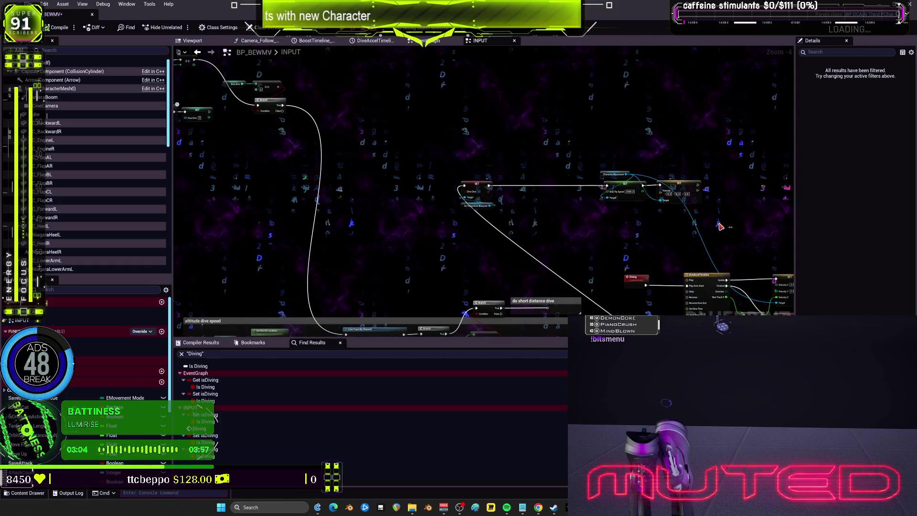
pyautogui.moveTo(479, 143); pyautogui.dragTo(429, 114)
pyautogui.moveTo(744, 296)
pyautogui.mouseDown()
pyautogui.moveTo(607, 144)
pyautogui.moveTo(553, 206)
pyautogui.mouseUp()
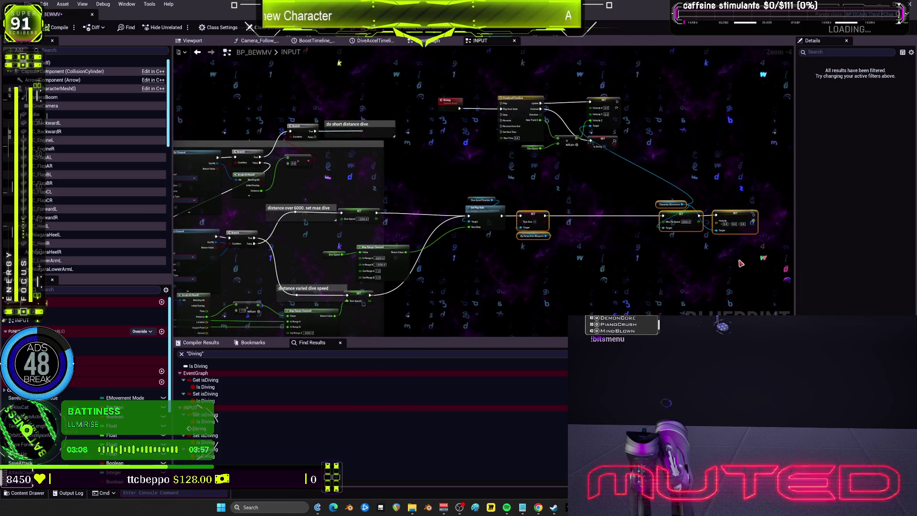
# - Align the Set Play Rate, Max Fly Speed and Velocity dive chain by selecting and nudging it up
pyautogui.moveTo(673, 212); pyautogui.dragTo(671, 212)
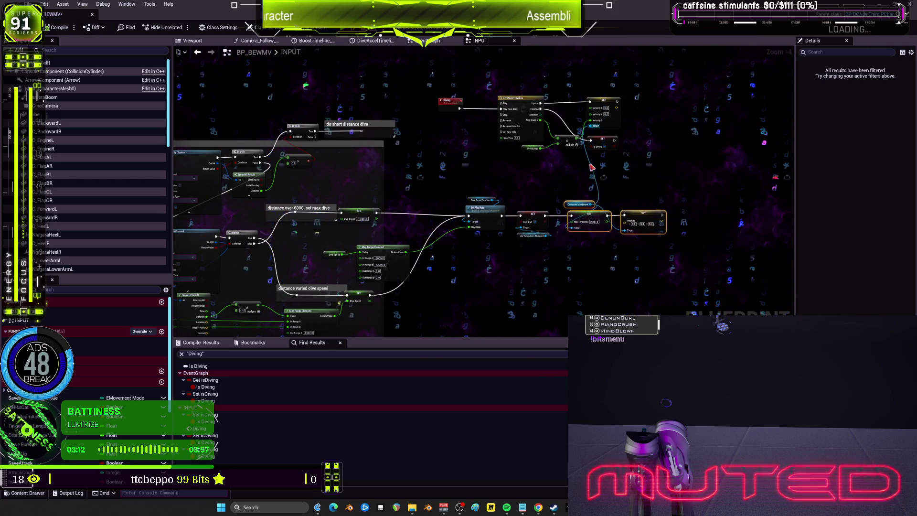
pyautogui.scroll(2, 643, 239)
pyautogui.moveTo(489, 160); pyautogui.dragTo(479, 166)
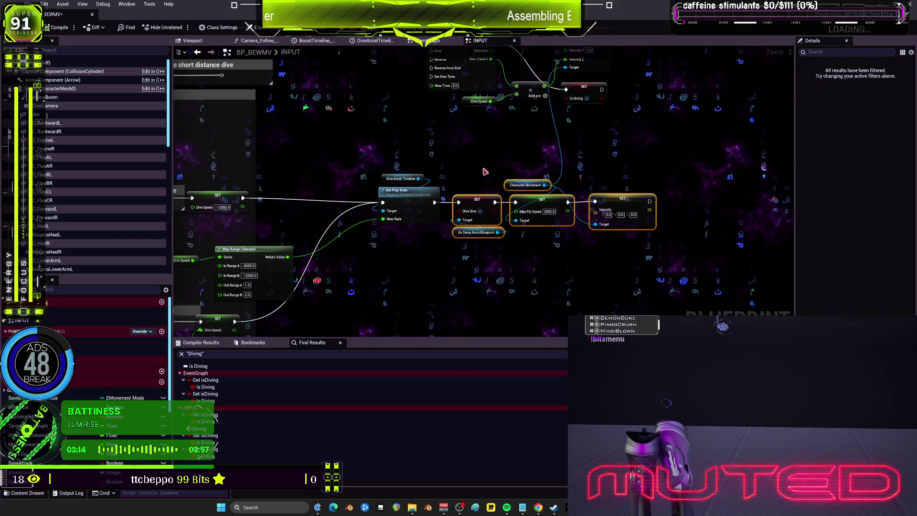
pyautogui.scroll(-2, 668, 264)
pyautogui.scroll(2, 564, 167)
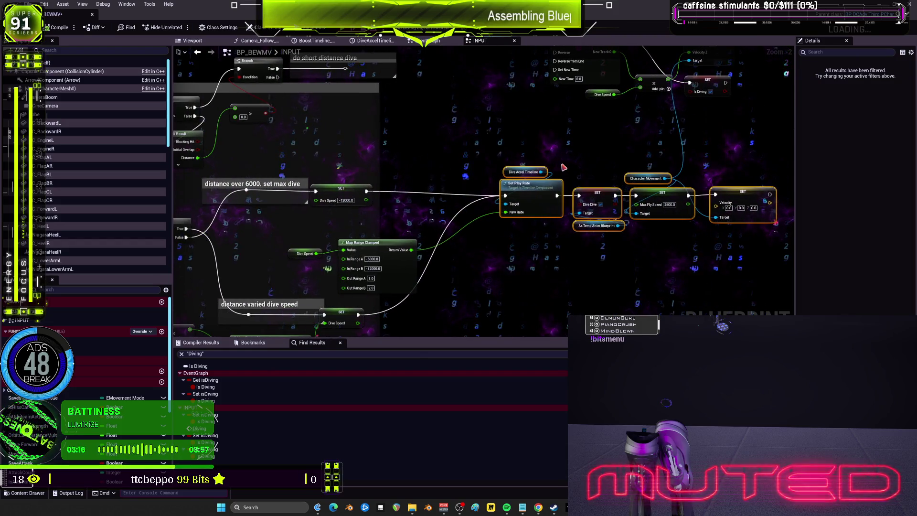
pyautogui.moveTo(429, 172); pyautogui.dragTo(430, 169)
pyautogui.scroll(-1, 525, 129)
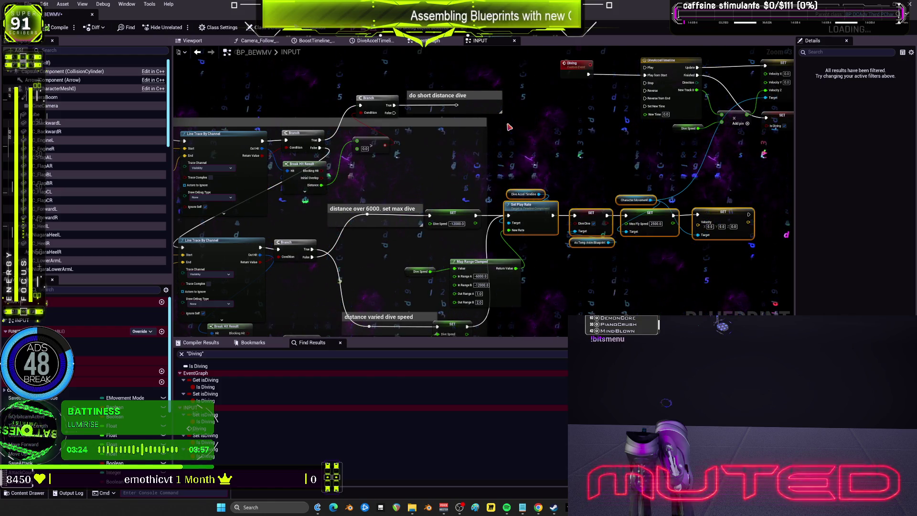
pyautogui.scroll(-4, 409, 169)
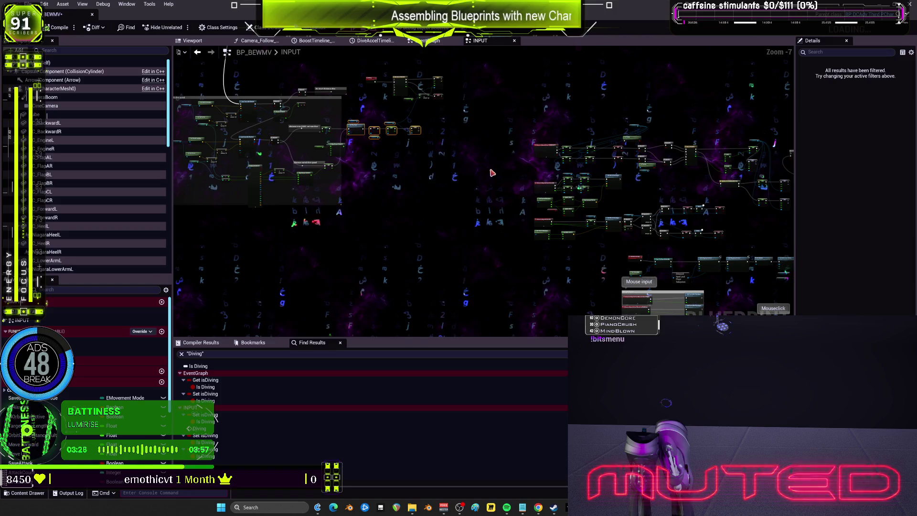
pyautogui.scroll(4, 525, 189)
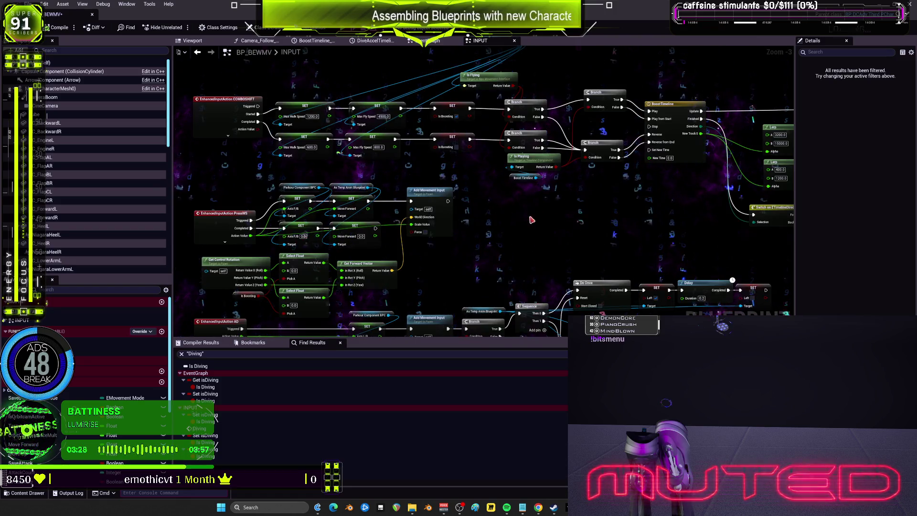
pyautogui.moveTo(532, 220); pyautogui.dragTo(578, 189)
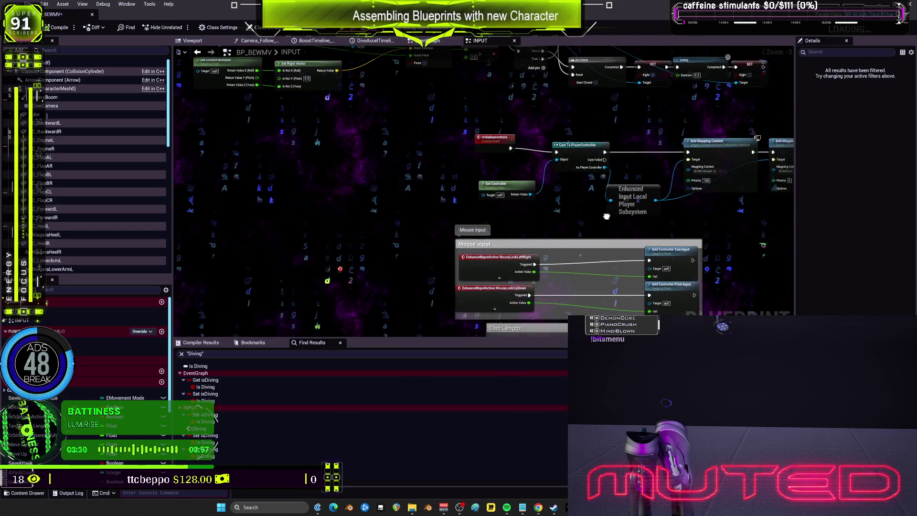
pyautogui.moveTo(545, 191)
pyautogui.mouseDown()
pyautogui.moveTo(530, 172)
pyautogui.moveTo(382, 115)
pyautogui.moveTo(227, 124)
pyautogui.mouseUp()
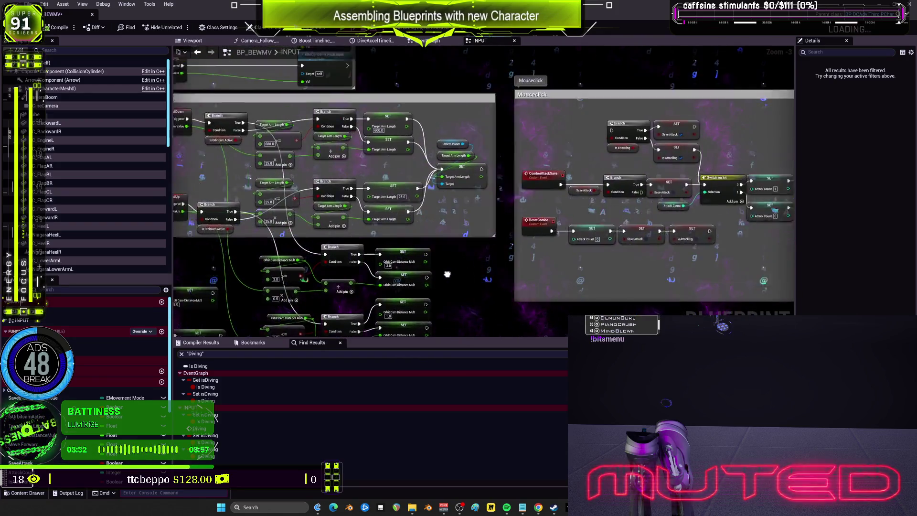
pyautogui.scroll(-3, 646, 140)
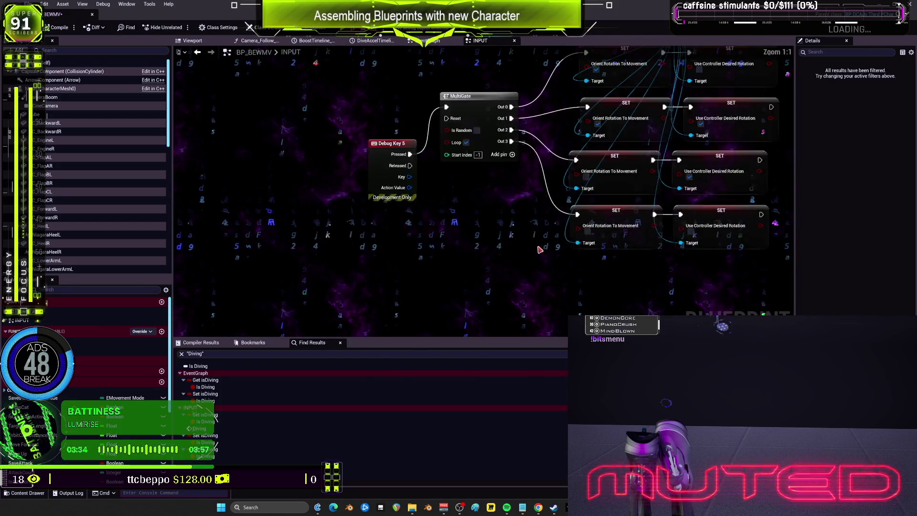
pyautogui.scroll(5, 568, 110)
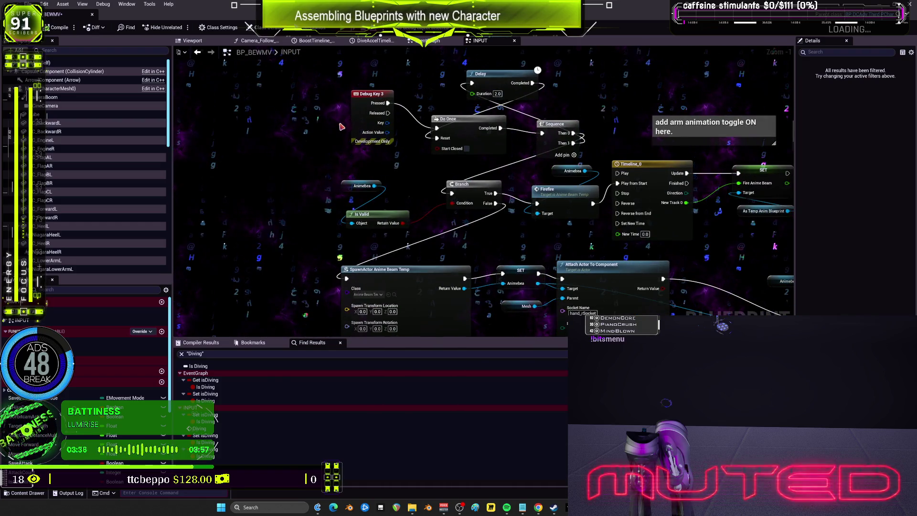
pyautogui.moveTo(341, 127); pyautogui.dragTo(462, 170)
pyautogui.scroll(-4, 462, 171)
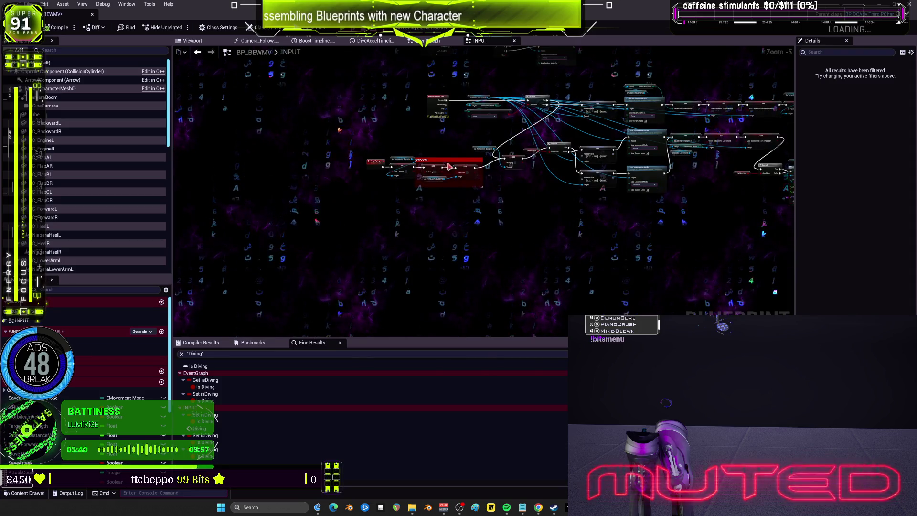
pyautogui.scroll(2, 457, 171)
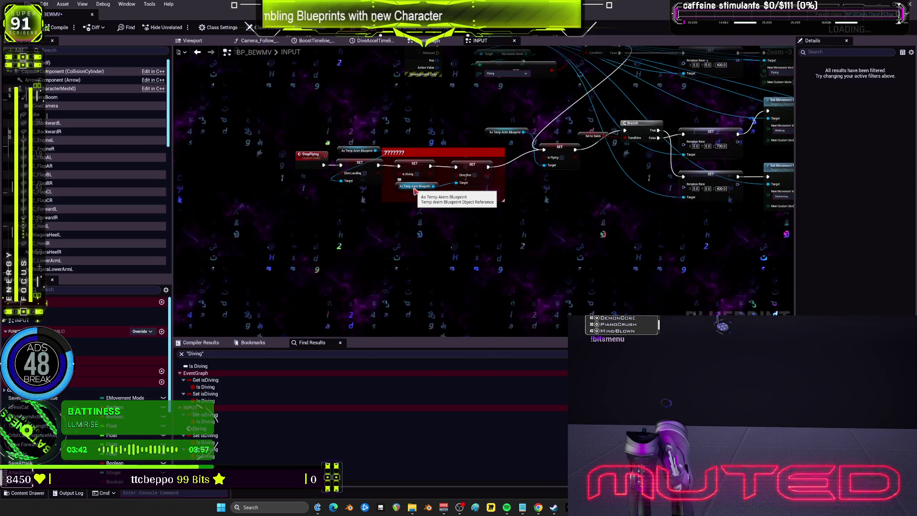
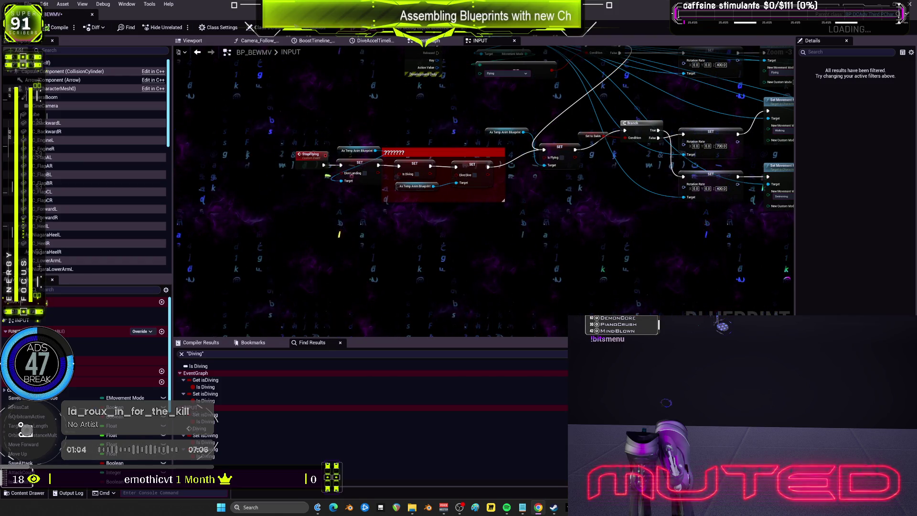
# - Inspect the commented node group in BP_BEWMV's INPUT graph, then open the EventGraph
pyautogui.scroll(-2, 545, 271)
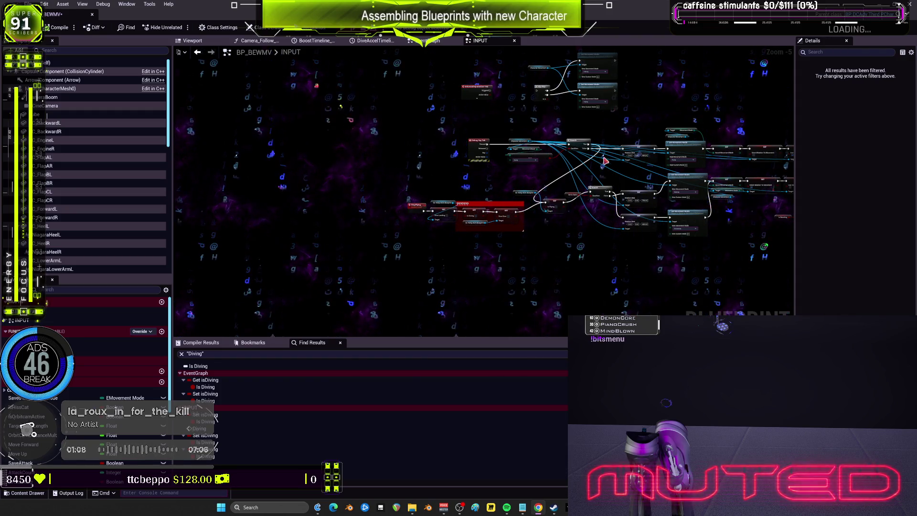
pyautogui.moveTo(642, 148); pyautogui.dragTo(636, 157)
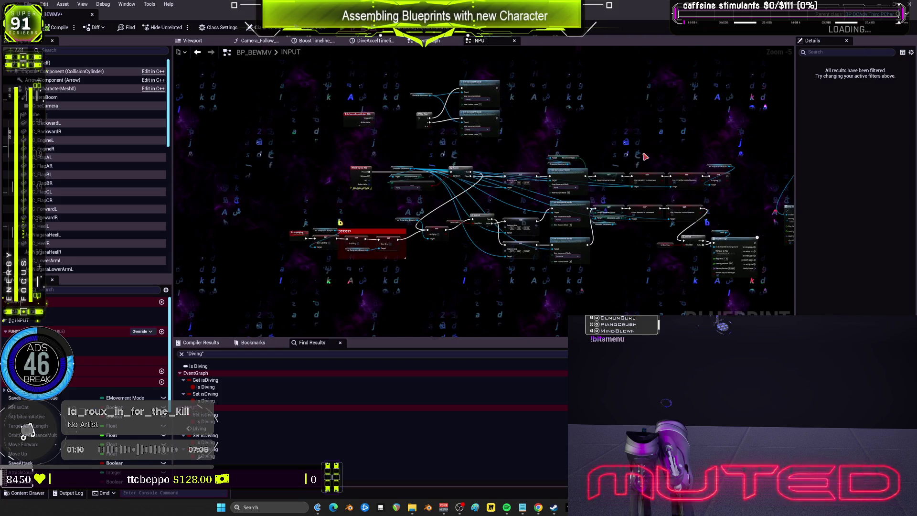
pyautogui.scroll(-5, 311, 290)
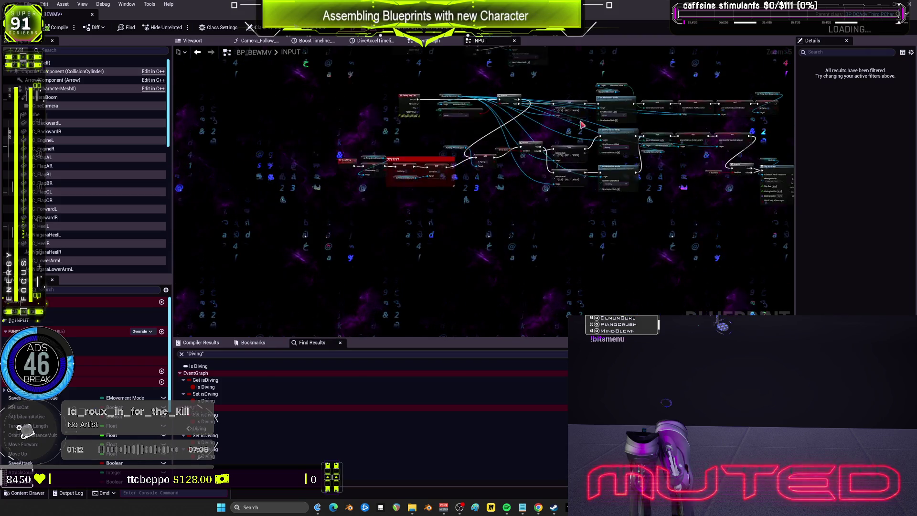
pyautogui.moveTo(311, 289)
pyautogui.mouseDown()
pyautogui.moveTo(389, 245)
pyautogui.moveTo(540, 201)
pyautogui.mouseUp()
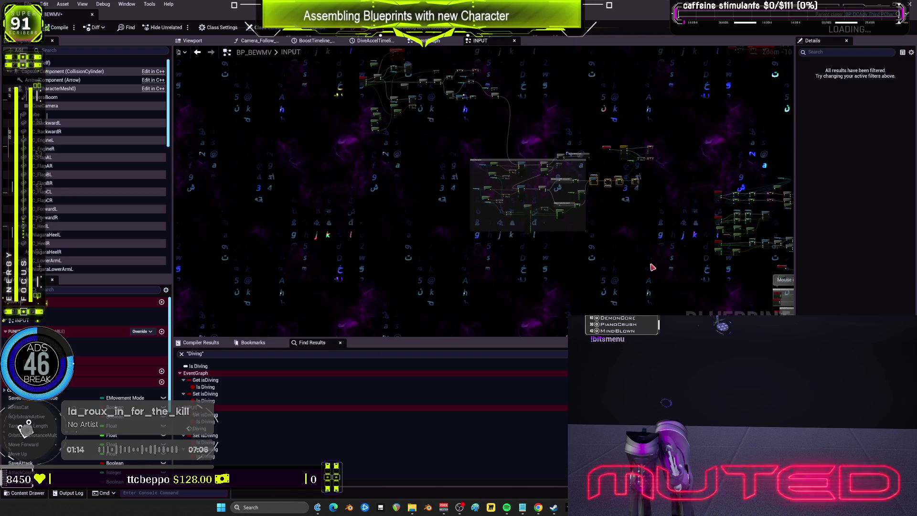
pyautogui.moveTo(498, 165)
pyautogui.mouseDown()
pyautogui.moveTo(614, 257)
pyautogui.moveTo(483, 234)
pyautogui.mouseUp()
pyautogui.scroll(2, 629, 256)
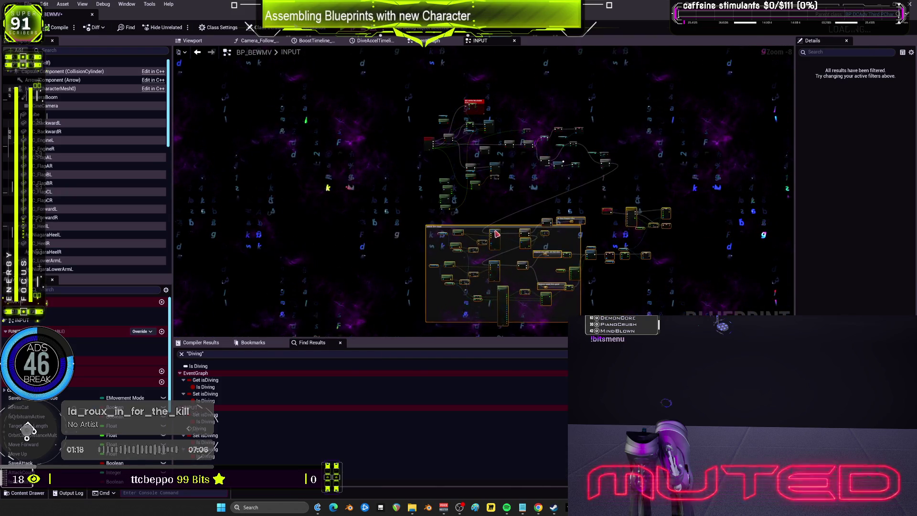
pyautogui.scroll(3, 507, 171)
pyautogui.scroll(3, 476, 153)
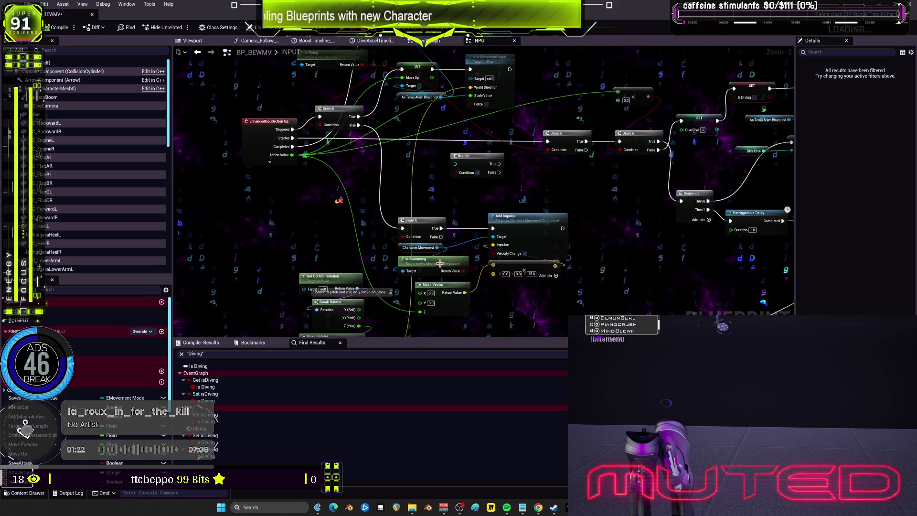
pyautogui.scroll(-4, 592, 222)
pyautogui.moveTo(593, 222); pyautogui.dragTo(545, 132)
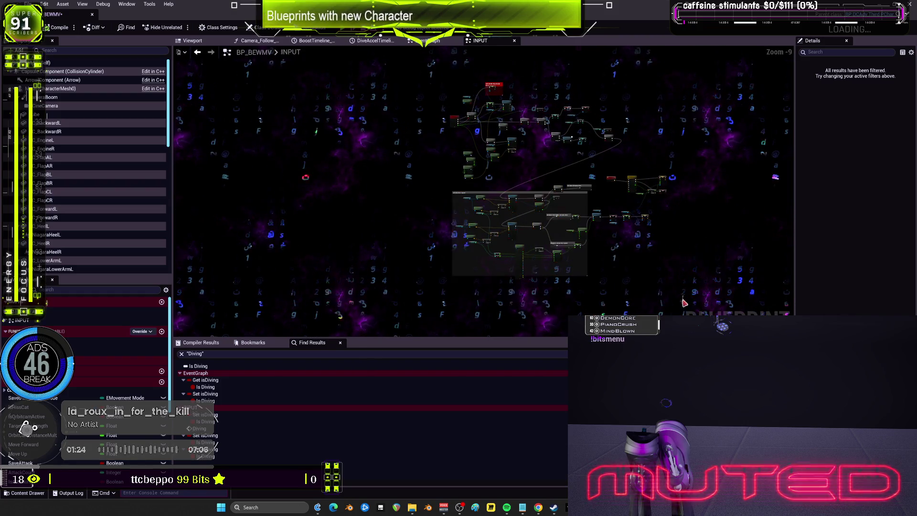
pyautogui.doubleClick(68, 311)
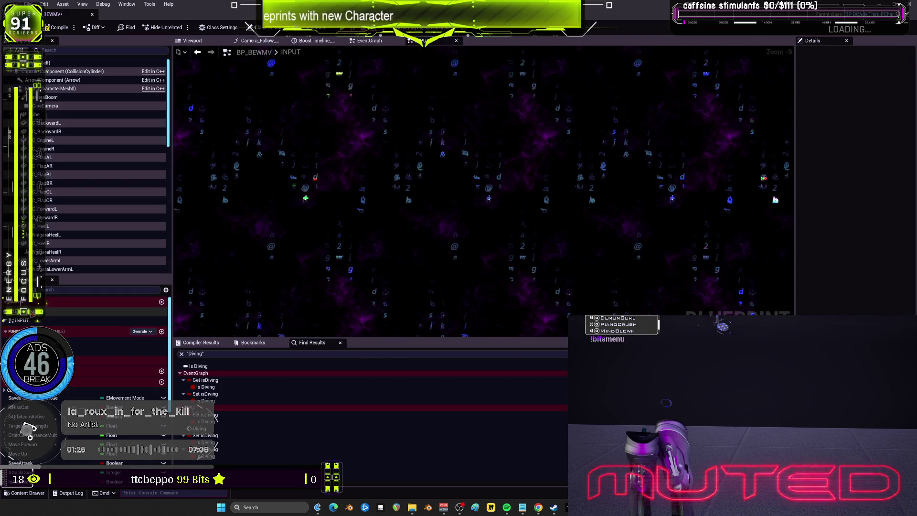
# - Delete the Print String node cluster from the EventGraph
pyautogui.scroll(3, 496, 239)
pyautogui.moveTo(497, 230); pyautogui.dragTo(499, 97)
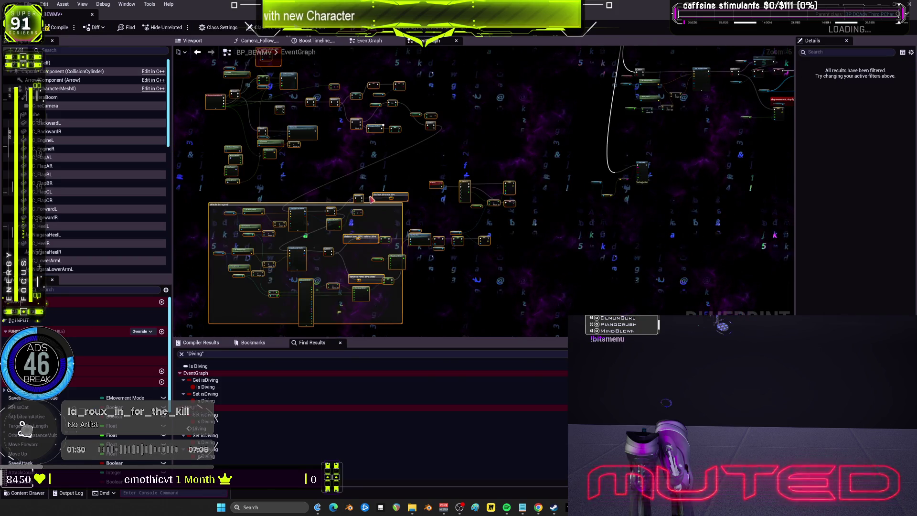
pyautogui.scroll(5, 642, 162)
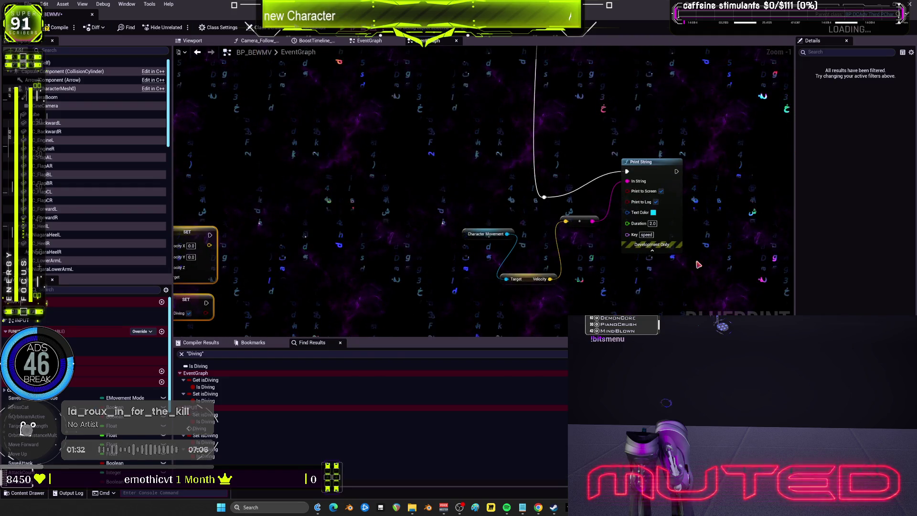
pyautogui.moveTo(731, 315); pyautogui.dragTo(457, 145)
pyautogui.press('Delete')
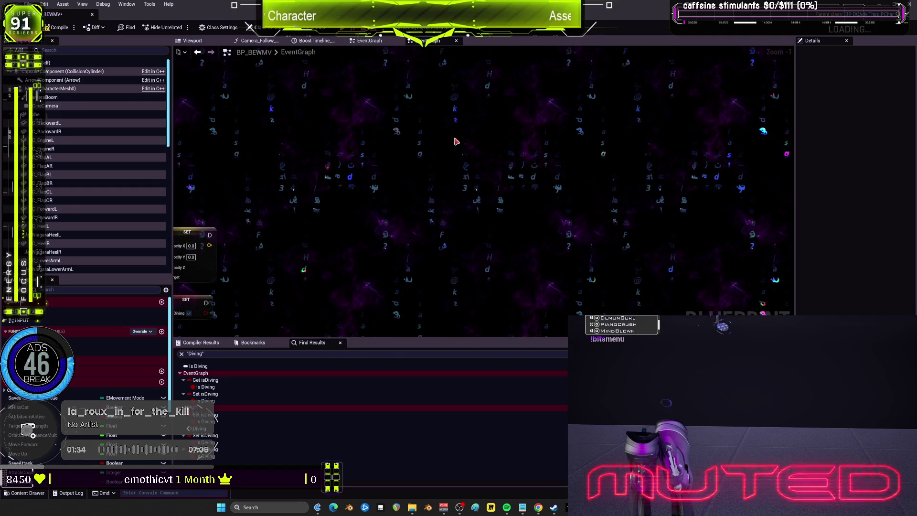
# - Review the Branch, Line Trace and warm-up comment nodes around the graph
pyautogui.moveTo(478, 93); pyautogui.dragTo(567, 189)
pyautogui.scroll(-3, 567, 190)
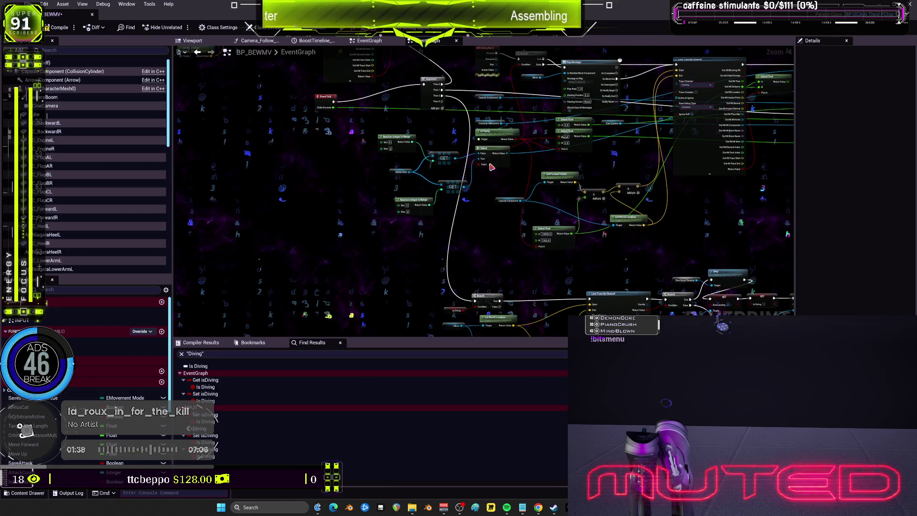
pyautogui.moveTo(480, 97)
pyautogui.mouseDown()
pyautogui.moveTo(479, 153)
pyautogui.moveTo(309, 158)
pyautogui.moveTo(290, 334)
pyautogui.moveTo(494, 308)
pyautogui.moveTo(535, 286)
pyautogui.mouseUp()
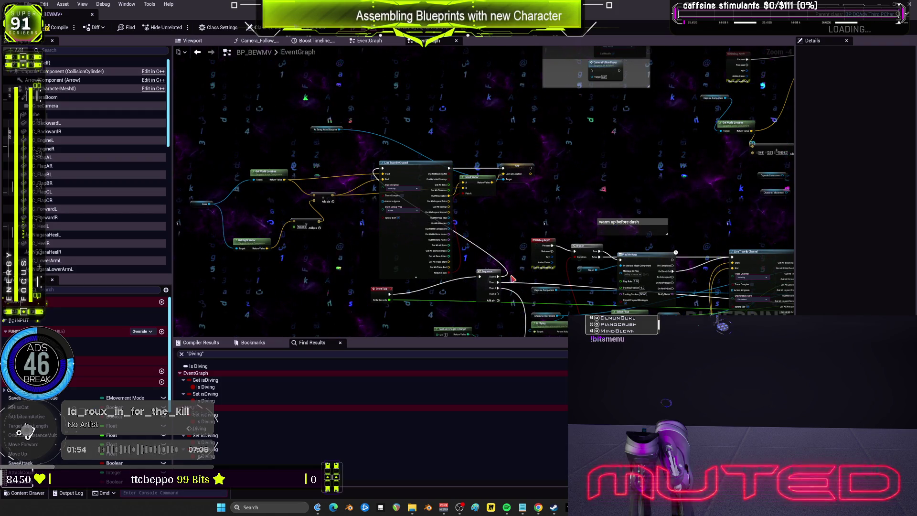
pyautogui.moveTo(513, 279)
pyautogui.mouseDown()
pyautogui.moveTo(634, 233)
pyautogui.moveTo(497, 67)
pyautogui.moveTo(519, 299)
pyautogui.moveTo(458, 164)
pyautogui.mouseUp()
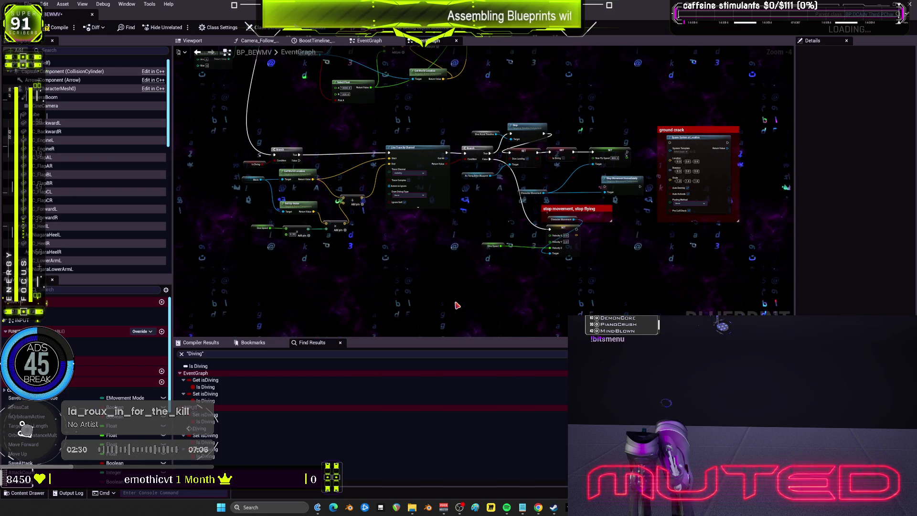
pyautogui.scroll(-3, 555, 253)
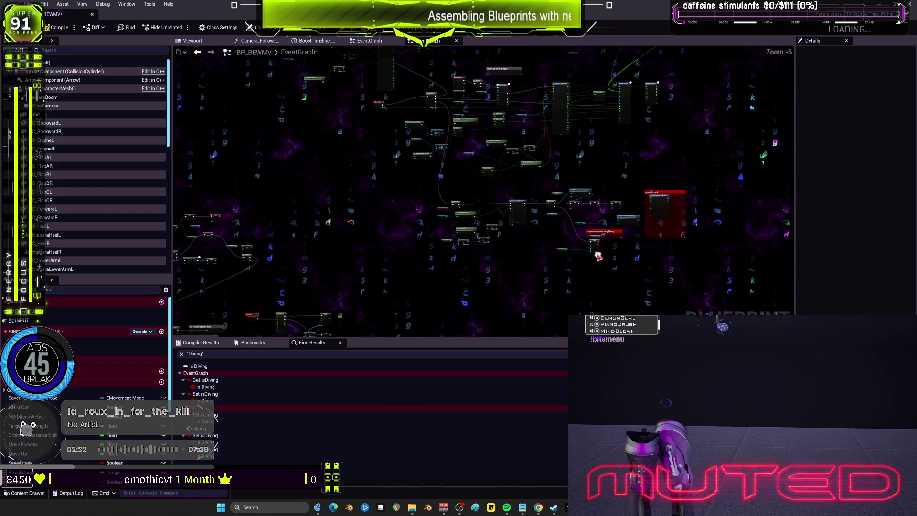
pyautogui.scroll(2, 600, 254)
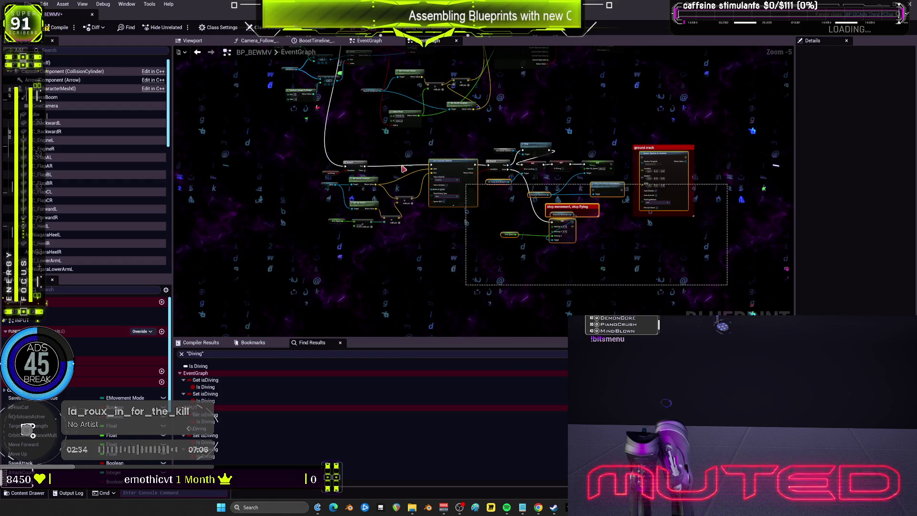
pyautogui.scroll(-2, 526, 210)
pyautogui.moveTo(553, 223); pyautogui.dragTo(395, 283)
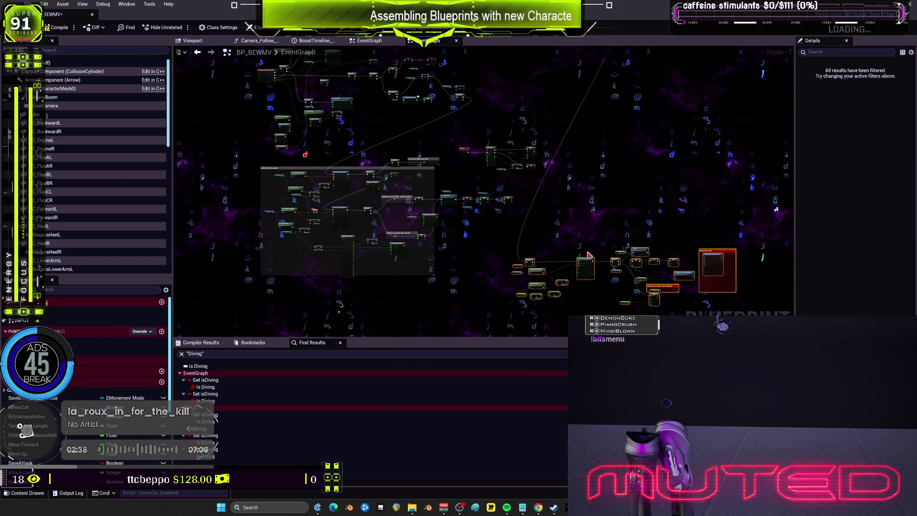
pyautogui.scroll(4, 565, 99)
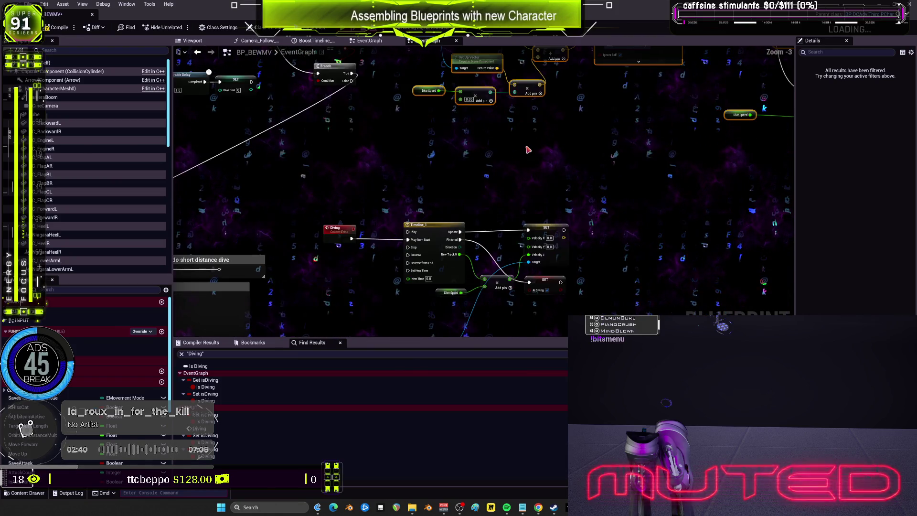
pyautogui.moveTo(537, 184); pyautogui.dragTo(553, 257)
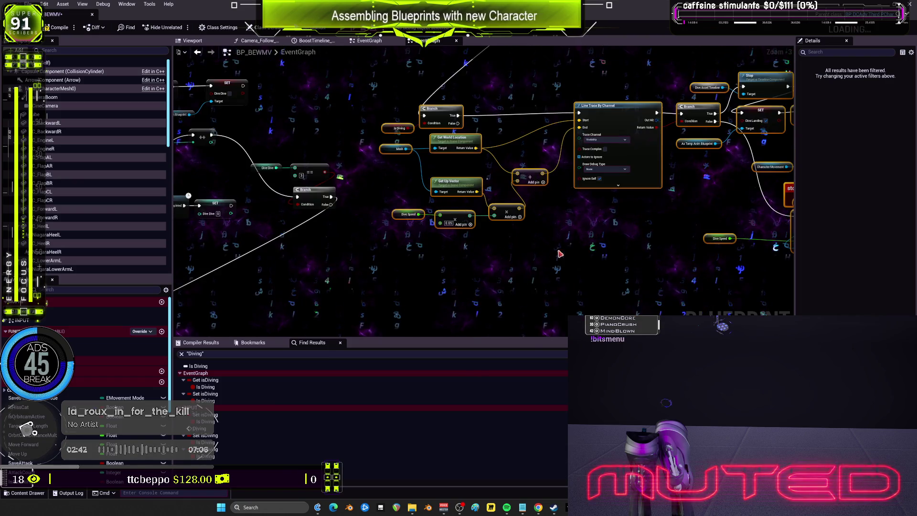
pyautogui.moveTo(672, 192); pyautogui.dragTo(512, 235)
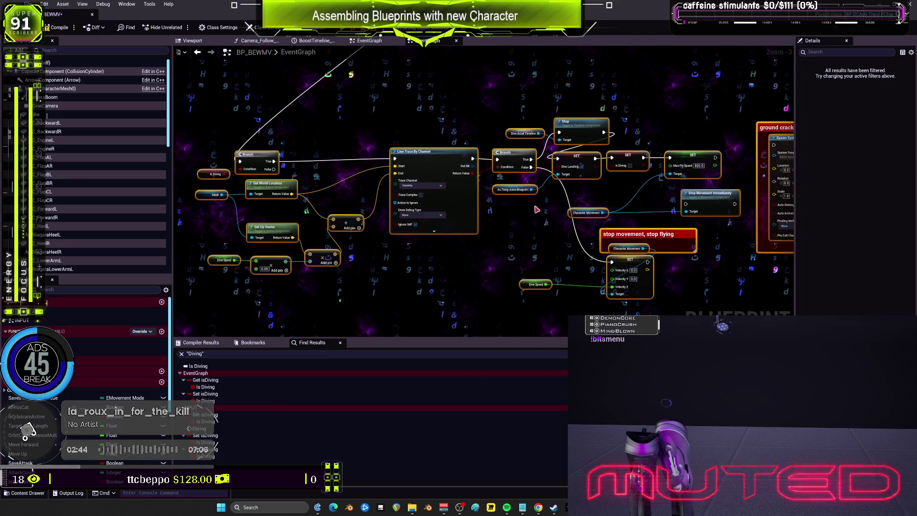
pyautogui.moveTo(452, 288)
pyautogui.mouseDown()
pyautogui.moveTo(562, 226)
pyautogui.moveTo(495, 267)
pyautogui.moveTo(401, 346)
pyautogui.mouseUp()
pyautogui.moveTo(645, 223); pyautogui.dragTo(422, 253)
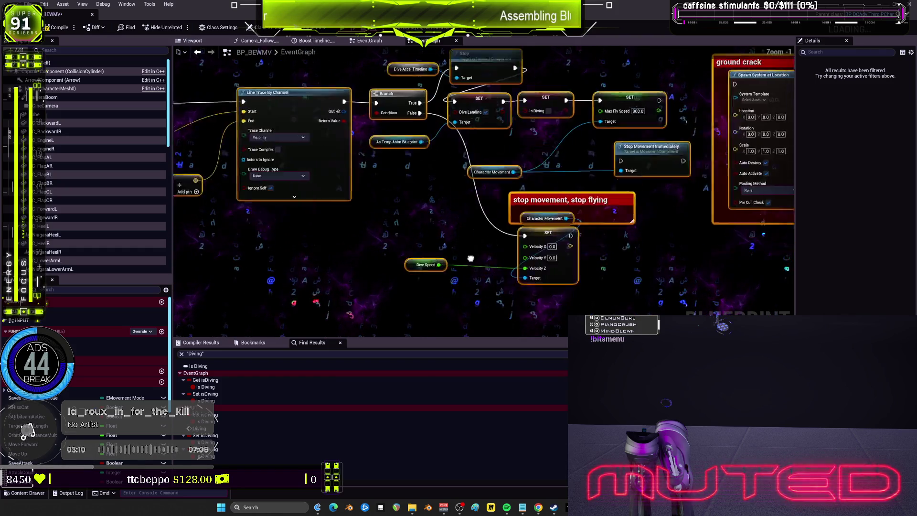
pyautogui.scroll(-2, 436, 227)
pyautogui.moveTo(436, 227)
pyautogui.mouseDown()
pyautogui.moveTo(458, 166)
pyautogui.moveTo(518, 171)
pyautogui.mouseUp()
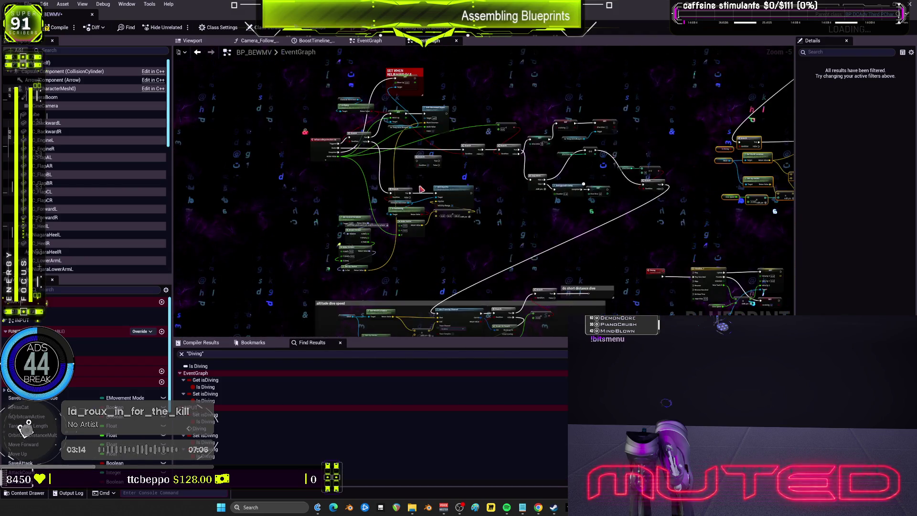
pyautogui.scroll(3, 518, 172)
pyautogui.scroll(1, 536, 146)
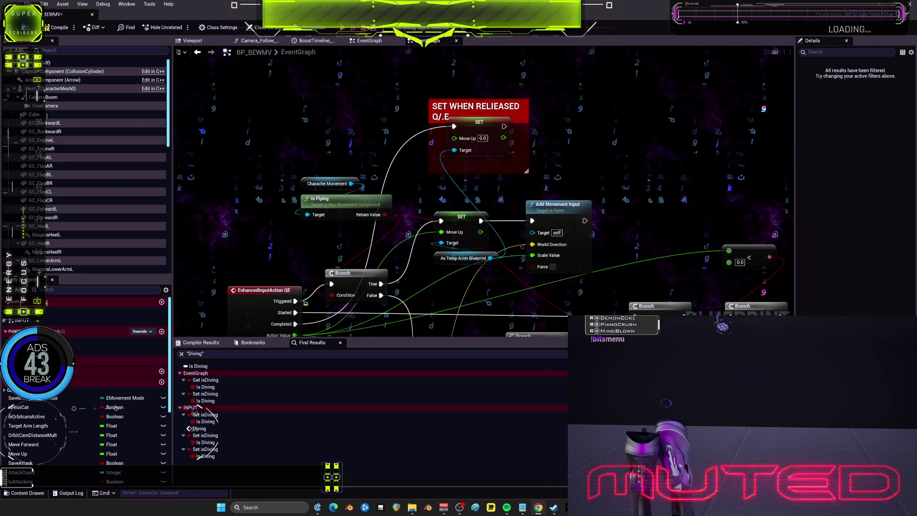
pyautogui.hotkey('alt', 'Tab')
pyautogui.hotkey('alt', 'Tab')
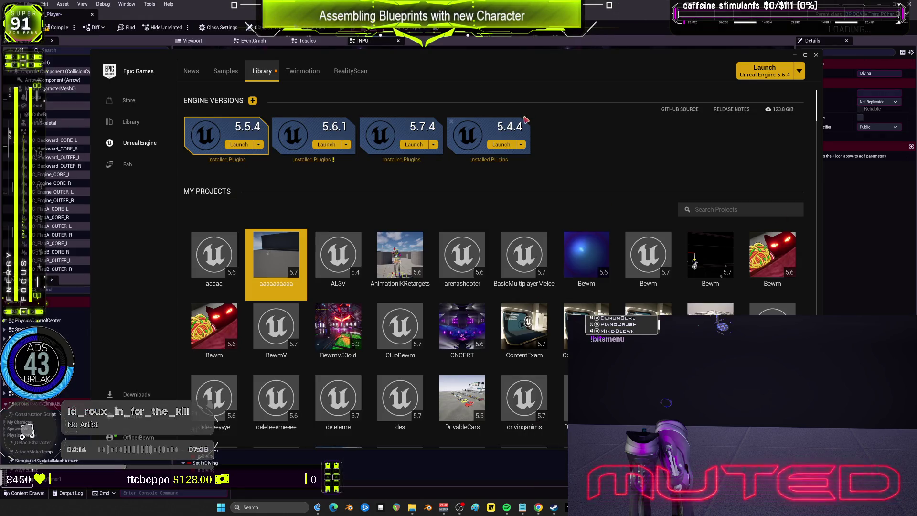
# - Maximize the Epic Games Launcher library, then return to BPV_Player's INPUT graph and deselect the Diving node
pyautogui.click(806, 55)
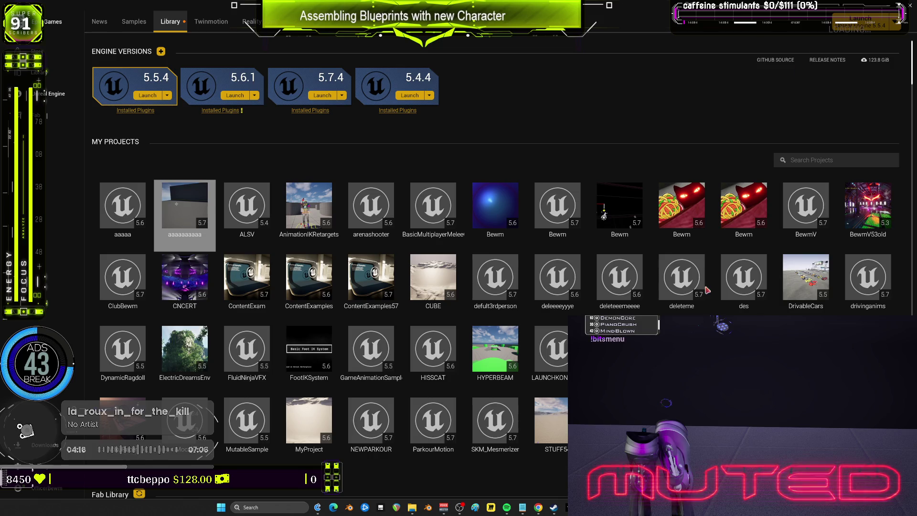
pyautogui.hotkey('alt', 'Tab')
pyautogui.click(510, 306)
pyautogui.moveTo(353, 257); pyautogui.dragTo(491, 228)
pyautogui.scroll(-3, 491, 228)
pyautogui.moveTo(366, 151); pyautogui.dragTo(408, 218)
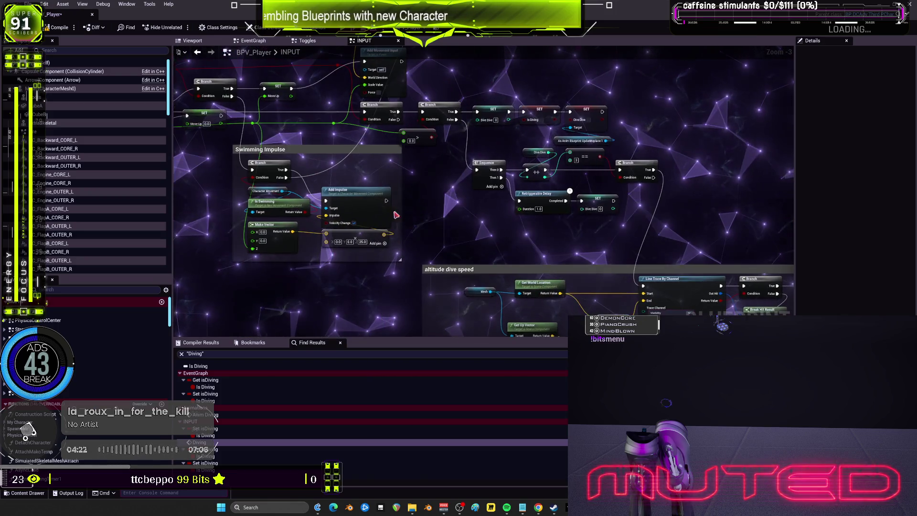
pyautogui.scroll(3, 408, 218)
pyautogui.moveTo(603, 380); pyautogui.dragTo(517, 206)
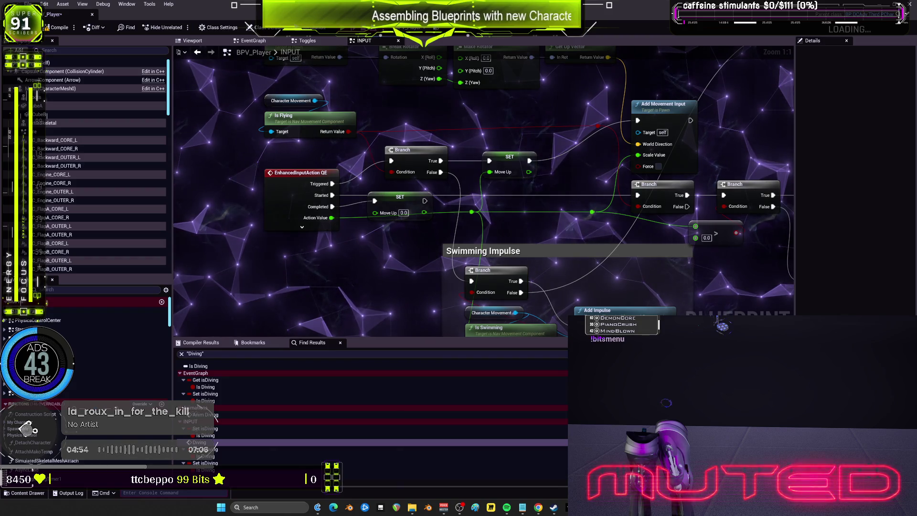
pyautogui.scroll(-1, 559, 247)
pyautogui.moveTo(559, 247); pyautogui.dragTo(421, 224)
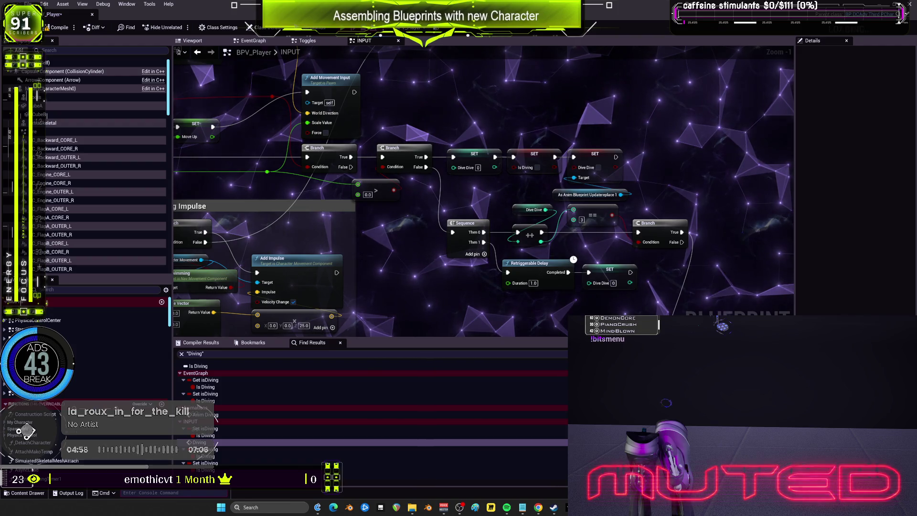
pyautogui.moveTo(675, 251); pyautogui.dragTo(636, 214)
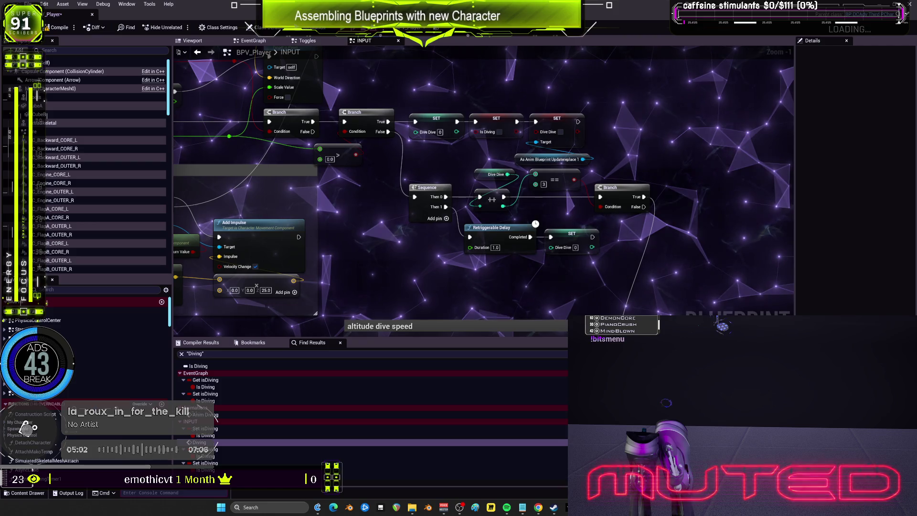
pyautogui.moveTo(670, 281)
pyautogui.mouseDown()
pyautogui.moveTo(621, 200)
pyautogui.moveTo(560, 132)
pyautogui.moveTo(511, 140)
pyautogui.moveTo(441, 183)
pyautogui.mouseUp()
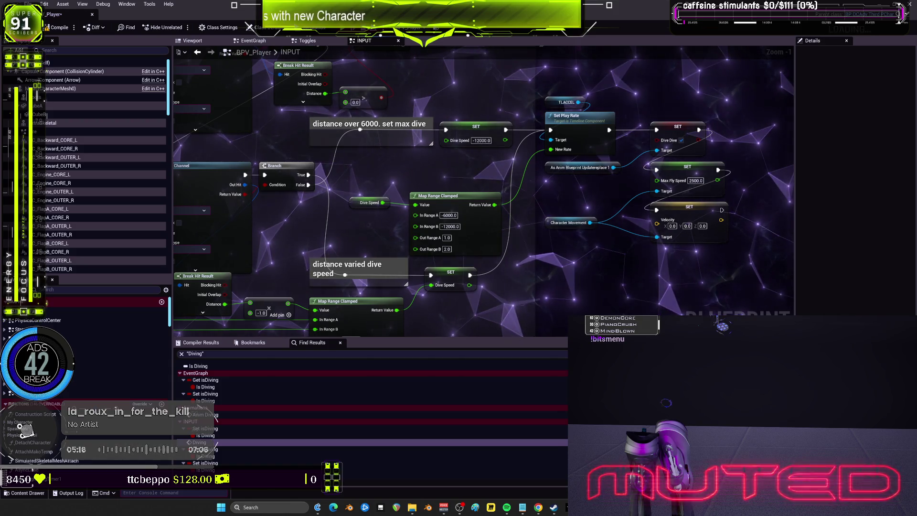
# - Jump to the Diving event and review its distance, line trace and dive-speed nodes
pyautogui.doubleClick(199, 442)
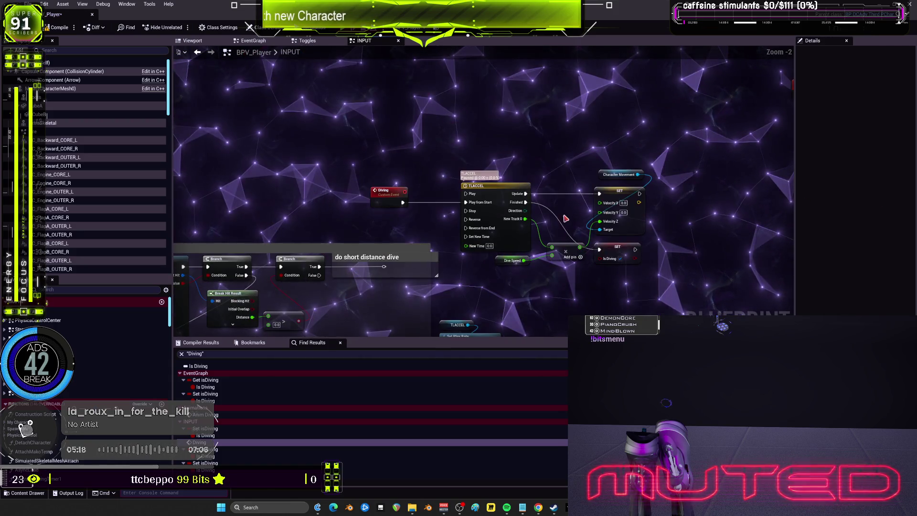
pyautogui.moveTo(546, 236); pyautogui.dragTo(582, 159)
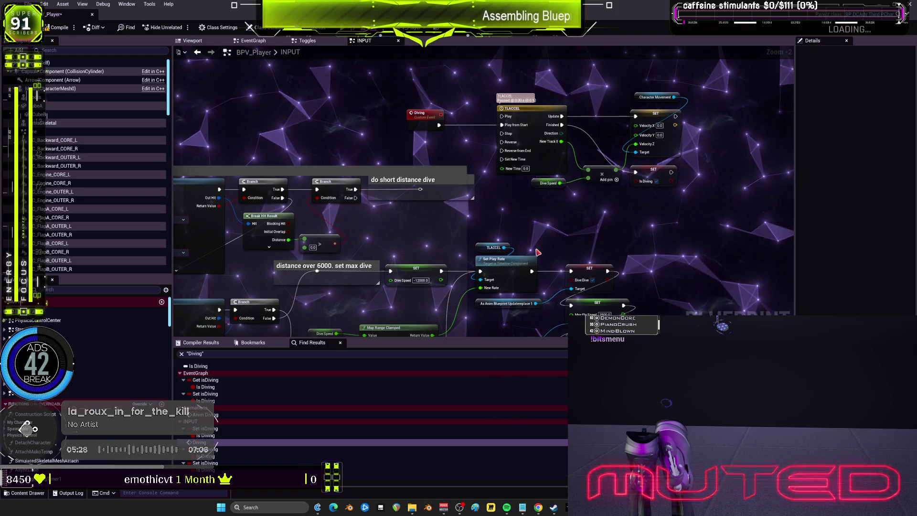
pyautogui.moveTo(595, 259)
pyautogui.mouseDown()
pyautogui.moveTo(612, 204)
pyautogui.moveTo(561, 195)
pyautogui.moveTo(555, 202)
pyautogui.mouseUp()
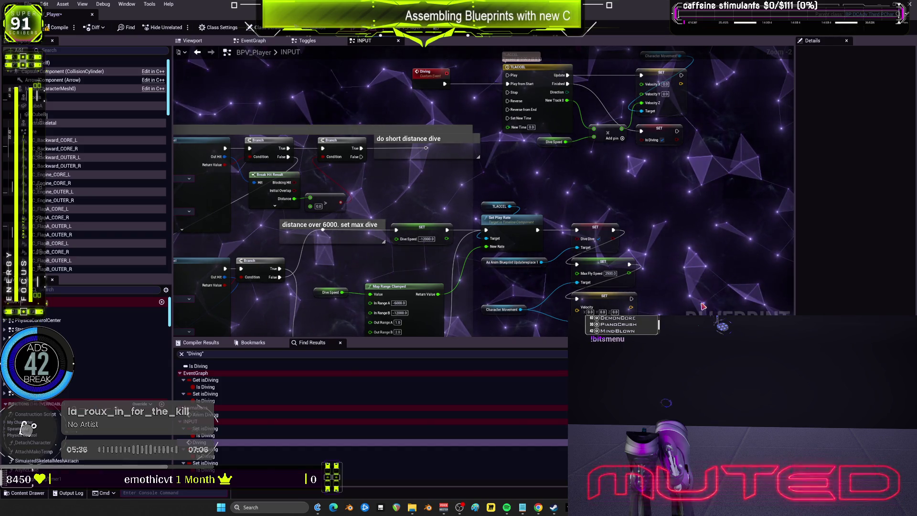
pyautogui.moveTo(655, 266); pyautogui.dragTo(765, 217)
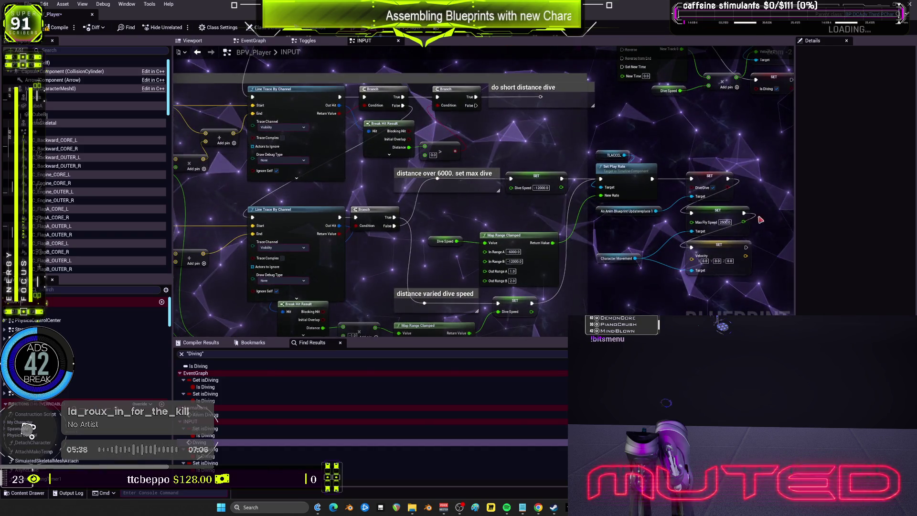
pyautogui.moveTo(334, 202); pyautogui.dragTo(572, 265)
pyautogui.moveTo(528, 205); pyautogui.dragTo(127, 100)
pyautogui.moveTo(666, 253)
pyautogui.mouseDown()
pyautogui.moveTo(642, 261)
pyautogui.moveTo(634, 239)
pyautogui.moveTo(638, 246)
pyautogui.mouseUp()
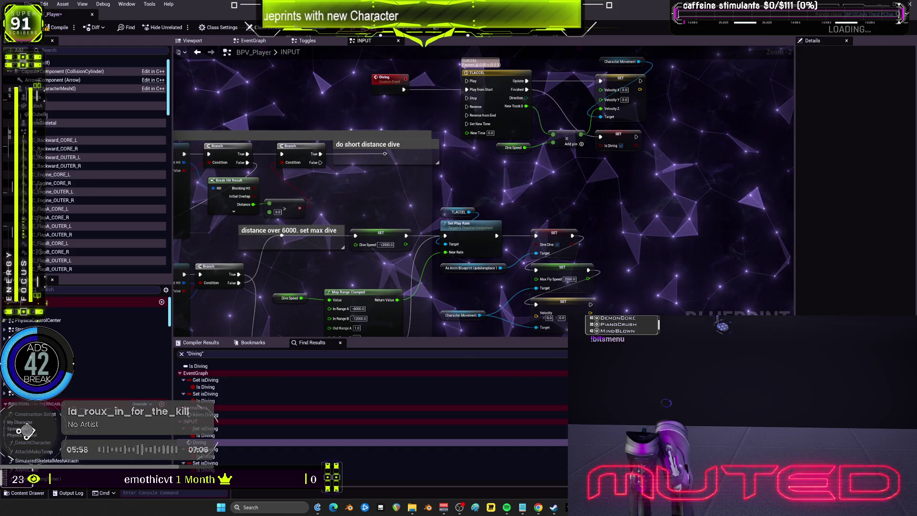
pyautogui.hotkey('alt', 'Tab')
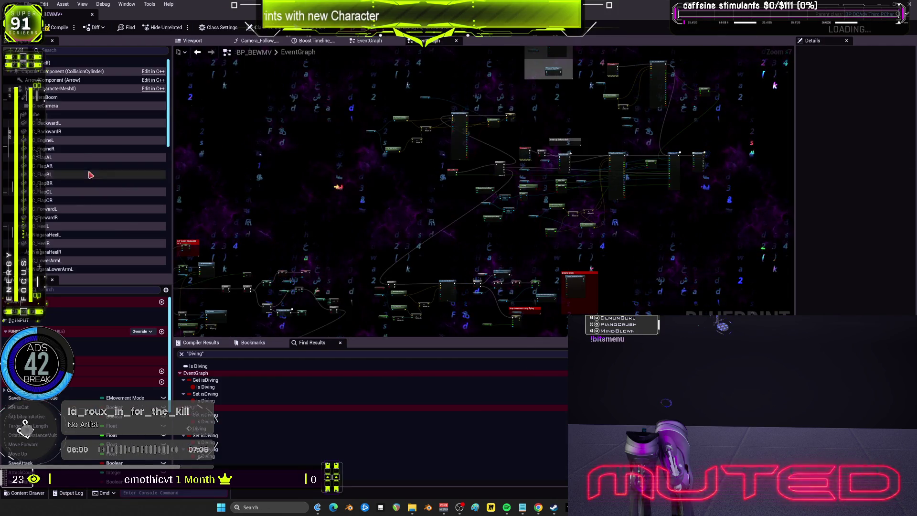
# - Open BP_BEWMV's INPUT graph and look over the StopFlying input nodes
pyautogui.doubleClick(38, 321)
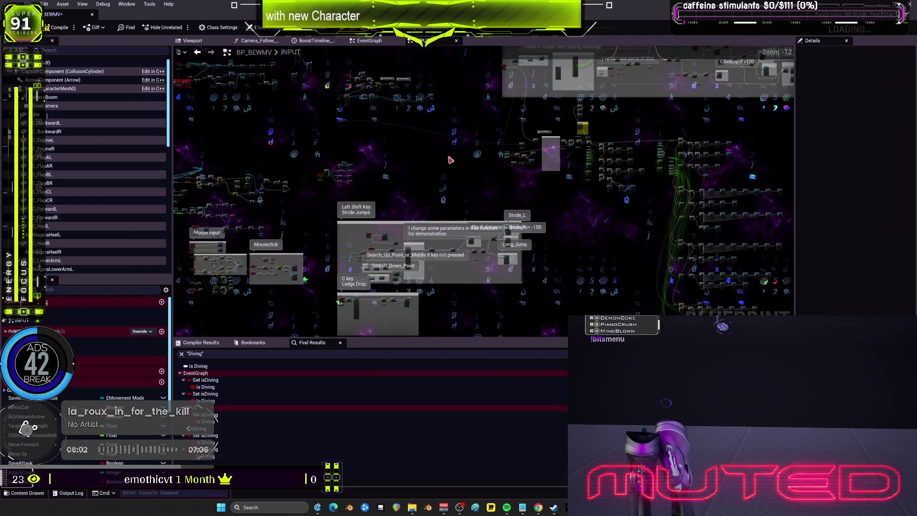
pyautogui.scroll(-5, 499, 199)
pyautogui.scroll(9, 428, 127)
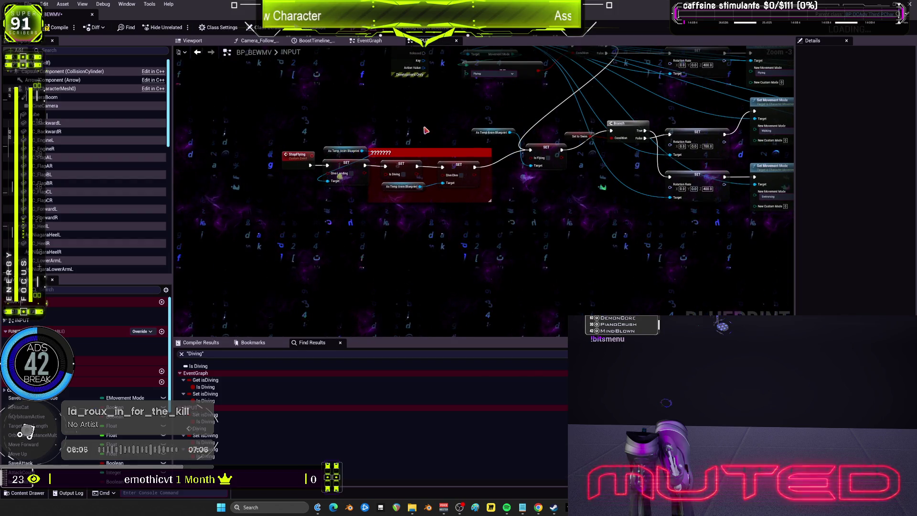
pyautogui.moveTo(604, 193)
pyautogui.mouseDown()
pyautogui.moveTo(580, 312)
pyautogui.moveTo(575, 213)
pyautogui.mouseUp()
pyautogui.scroll(-3, 543, 144)
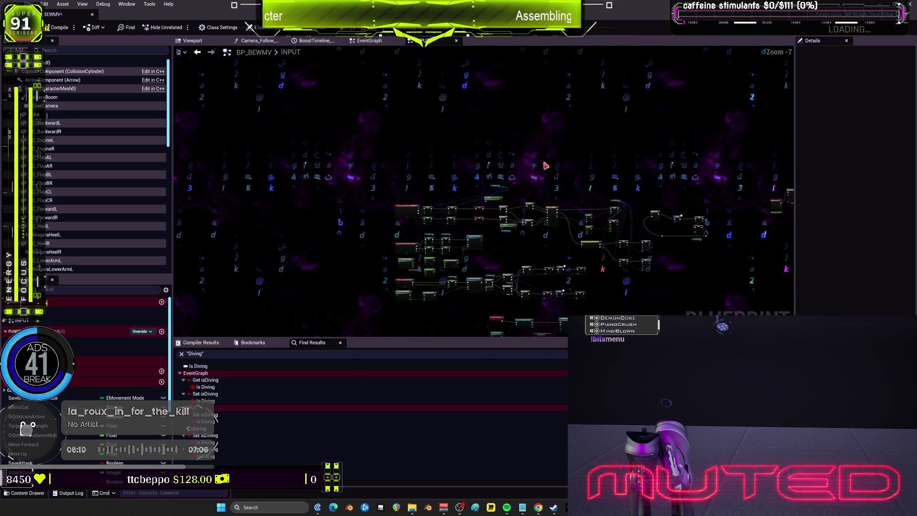
pyautogui.scroll(3, 629, 275)
pyautogui.scroll(-5, 539, 170)
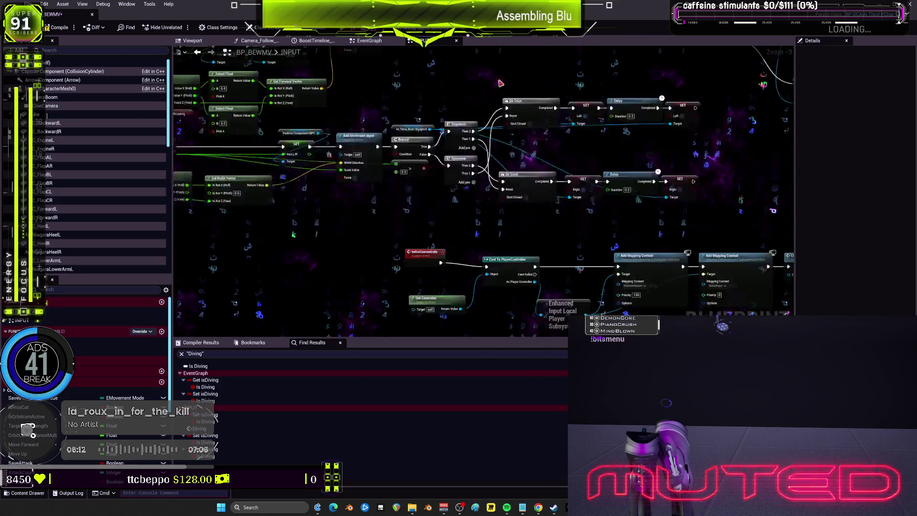
pyautogui.scroll(5, 539, 170)
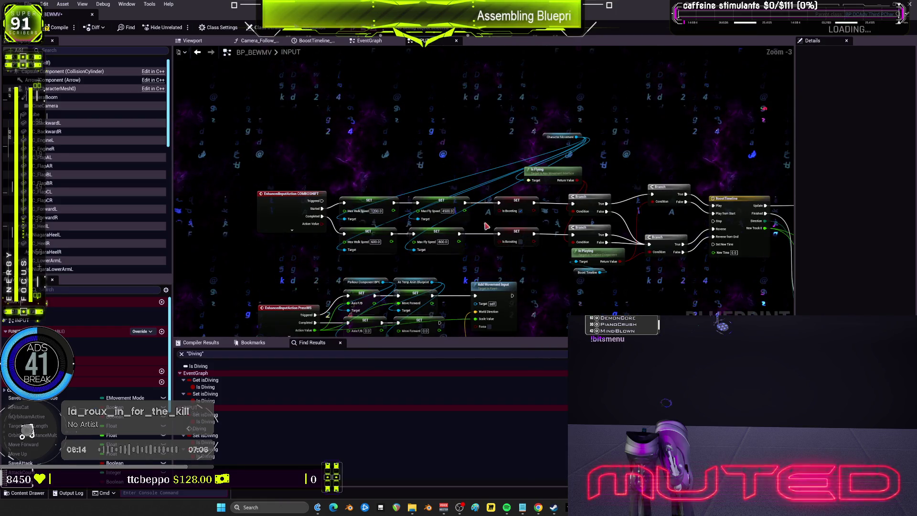
pyautogui.moveTo(606, 320)
pyautogui.mouseDown()
pyautogui.moveTo(466, 113)
pyautogui.moveTo(312, 114)
pyautogui.mouseUp()
# - Review the EnhancedInputAction QE and Branch logic in the EventGraph
pyautogui.click(365, 41)
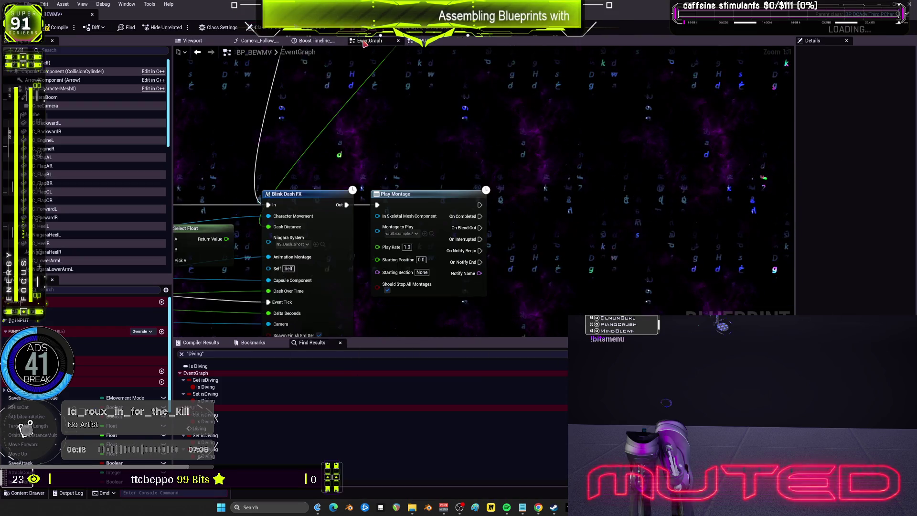
pyautogui.scroll(-5, 374, 221)
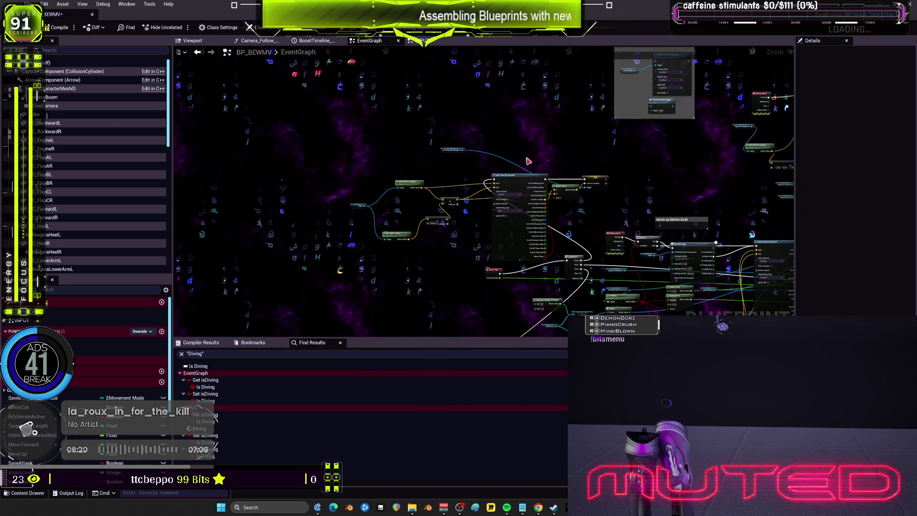
pyautogui.moveTo(518, 163); pyautogui.dragTo(535, 278)
pyautogui.moveTo(322, 264); pyautogui.dragTo(470, 190)
pyautogui.scroll(-1, 470, 189)
pyautogui.scroll(4, 471, 189)
pyautogui.moveTo(615, 182)
pyautogui.mouseDown()
pyautogui.moveTo(605, 219)
pyautogui.moveTo(577, 235)
pyautogui.moveTo(566, 226)
pyautogui.mouseUp()
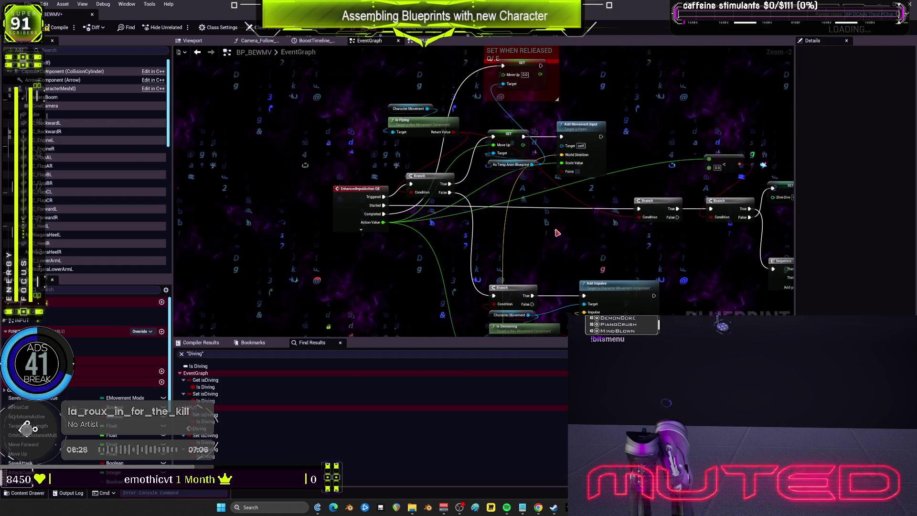
pyautogui.moveTo(538, 273)
pyautogui.mouseDown()
pyautogui.moveTo(552, 293)
pyautogui.moveTo(535, 196)
pyautogui.moveTo(516, 273)
pyautogui.mouseUp()
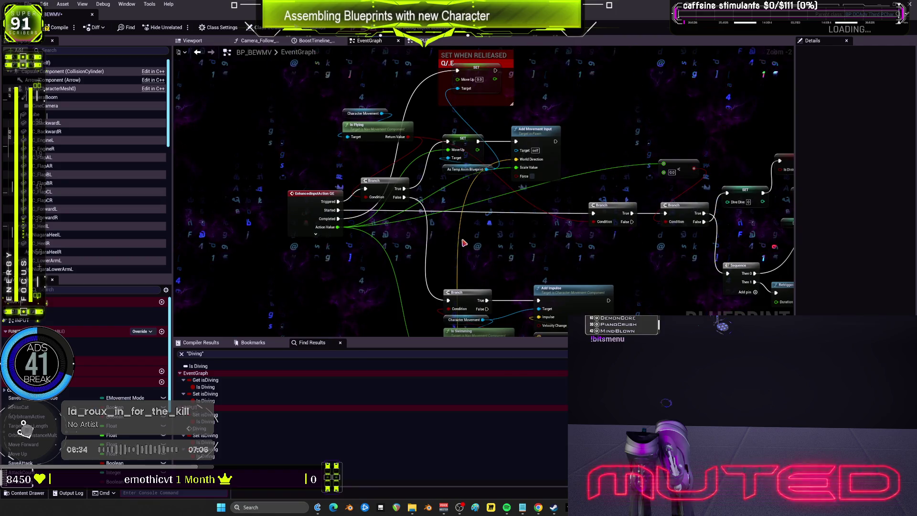
pyautogui.moveTo(587, 146); pyautogui.dragTo(589, 168)
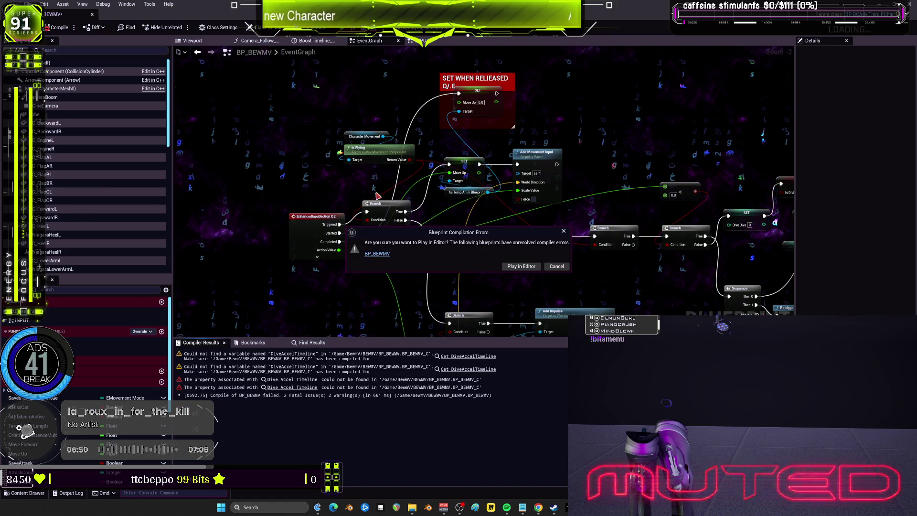
# - Cancel the play warning, close the Message Log and locate the Dive Accel Timeline error node
pyautogui.click(521, 266)
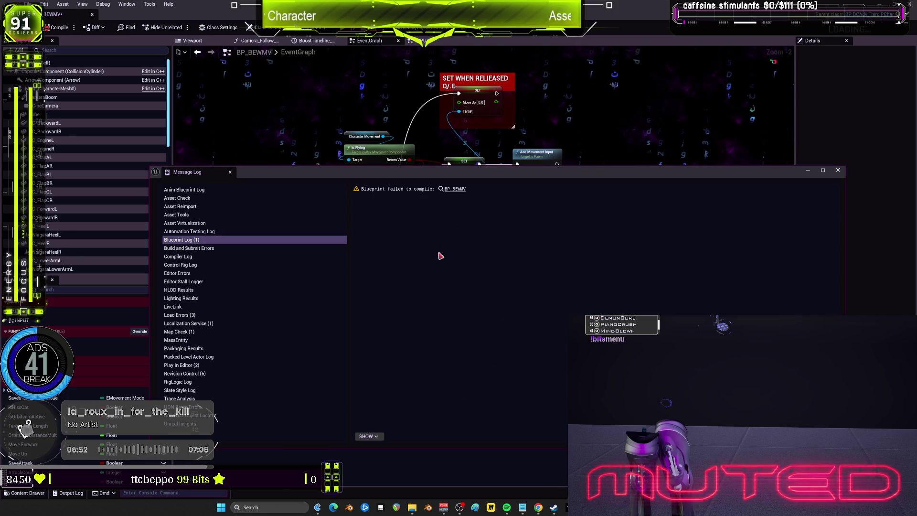
pyautogui.click(838, 170)
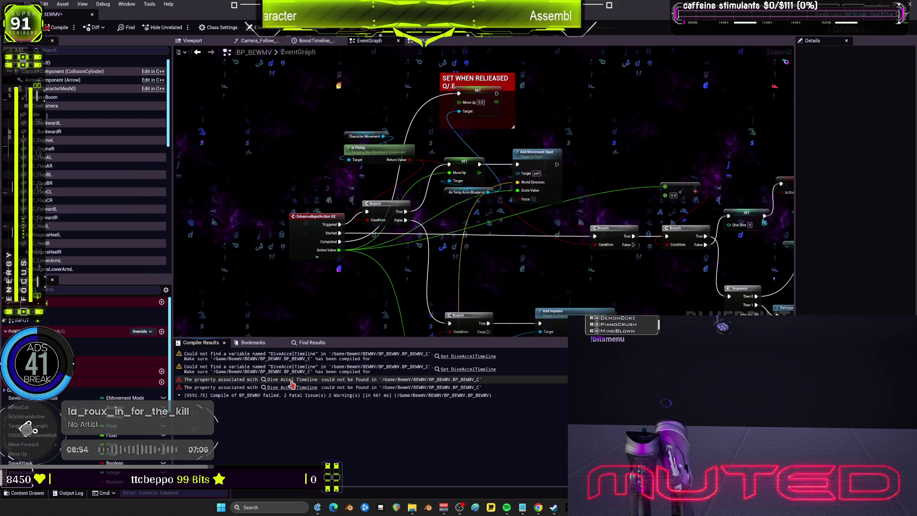
pyautogui.click(292, 387)
pyautogui.scroll(-1, 550, 239)
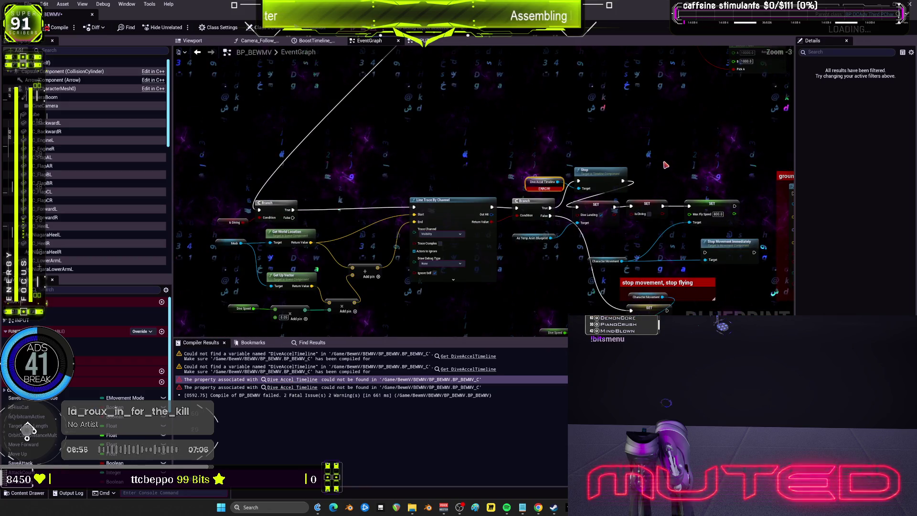
pyautogui.moveTo(550, 239); pyautogui.dragTo(512, 207)
pyautogui.scroll(2, 512, 207)
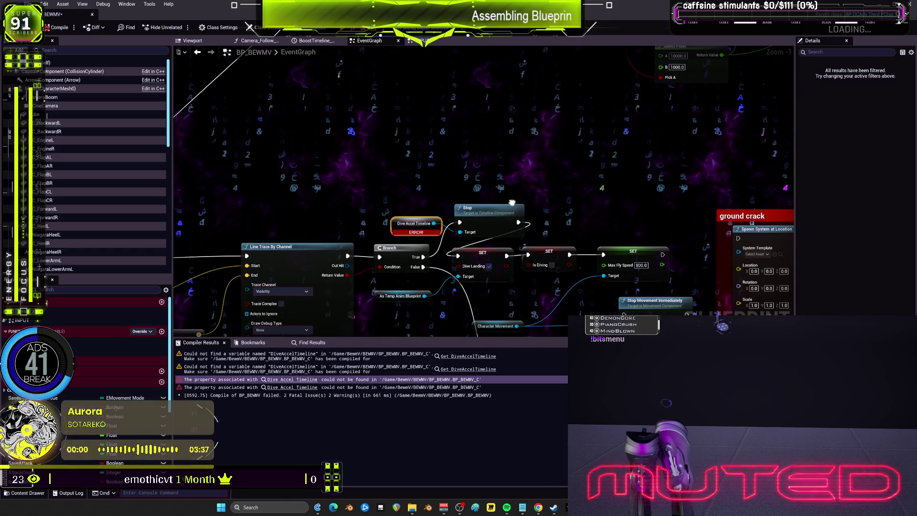
pyautogui.moveTo(512, 203); pyautogui.dragTo(519, 209)
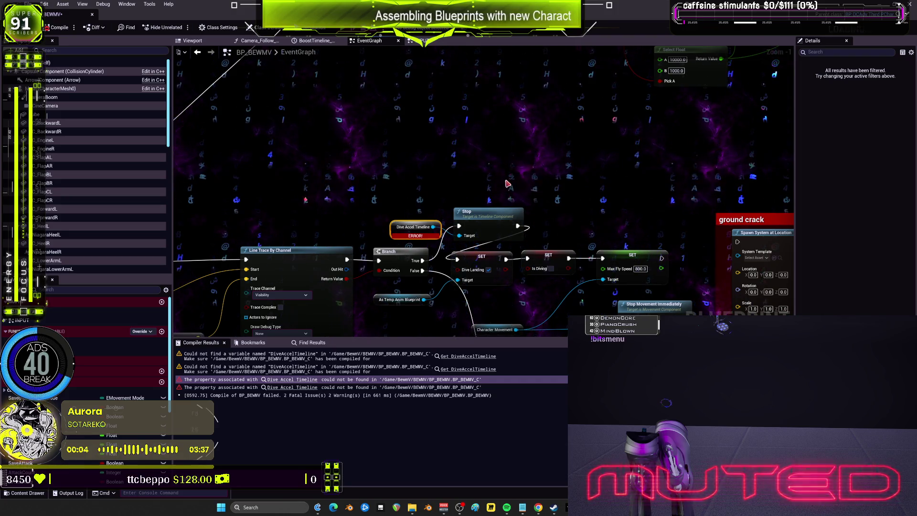
# - Review the nearby line trace nodes, float the BP_BEWMV editor and switch to Fab
pyautogui.moveTo(531, 211)
pyautogui.mouseDown()
pyautogui.moveTo(525, 167)
pyautogui.moveTo(628, 147)
pyautogui.mouseUp()
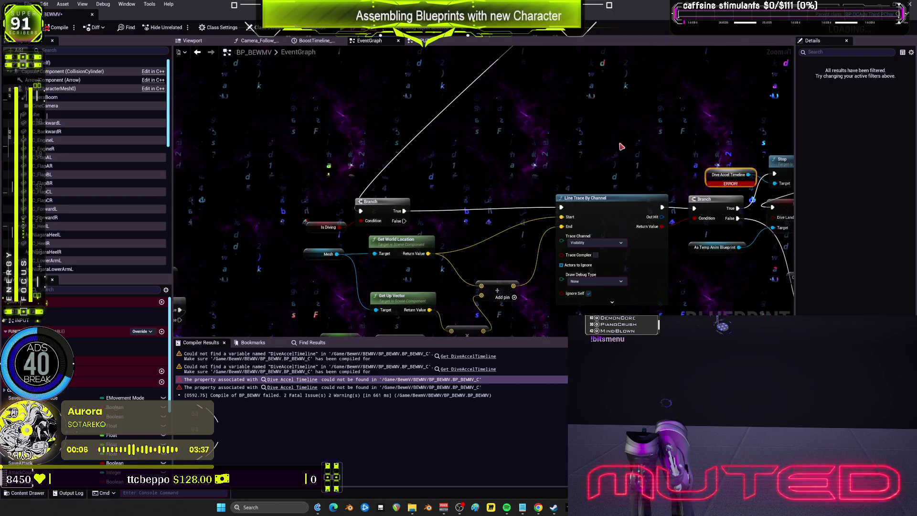
pyautogui.scroll(-2, 622, 146)
pyautogui.moveTo(644, 143)
pyautogui.mouseDown()
pyautogui.moveTo(570, 127)
pyautogui.moveTo(461, 125)
pyautogui.mouseUp()
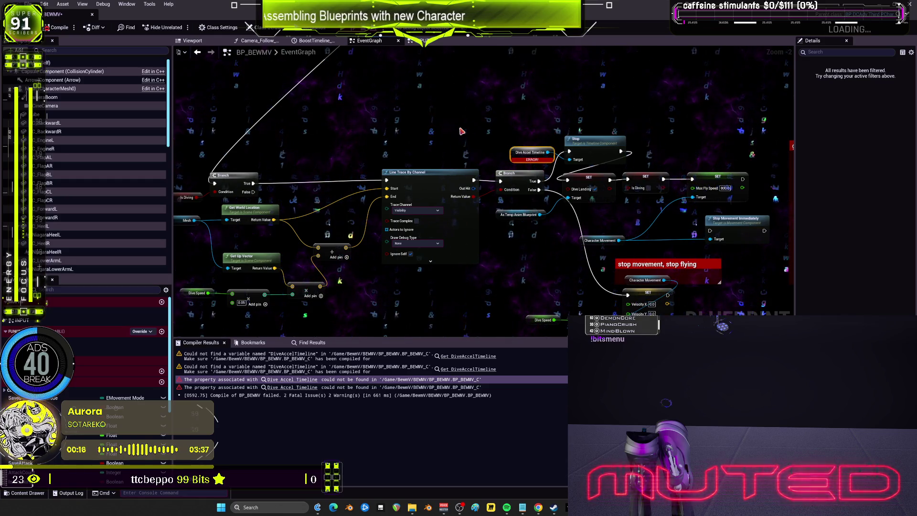
pyautogui.moveTo(635, 5)
pyautogui.mouseDown()
pyautogui.moveTo(624, 154)
pyautogui.moveTo(600, 177)
pyautogui.moveTo(583, 102)
pyautogui.mouseUp()
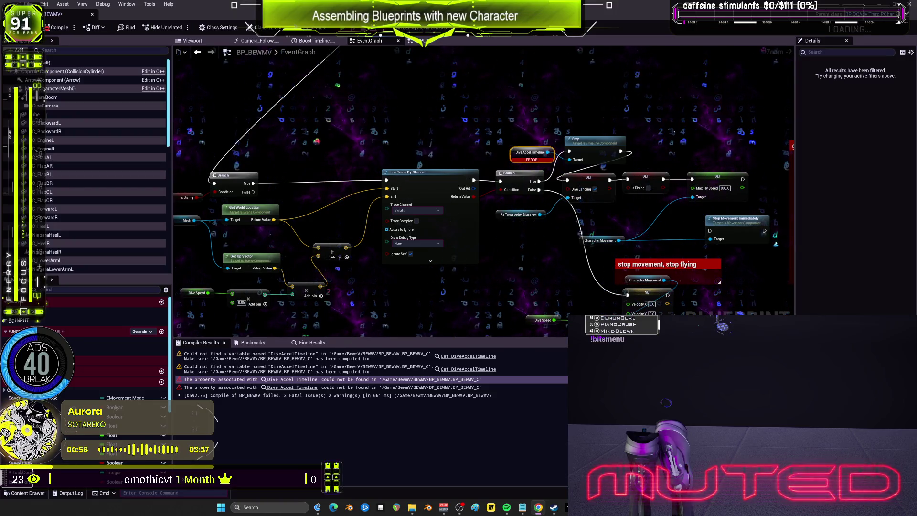
pyautogui.hotkey('alt', 'Tab')
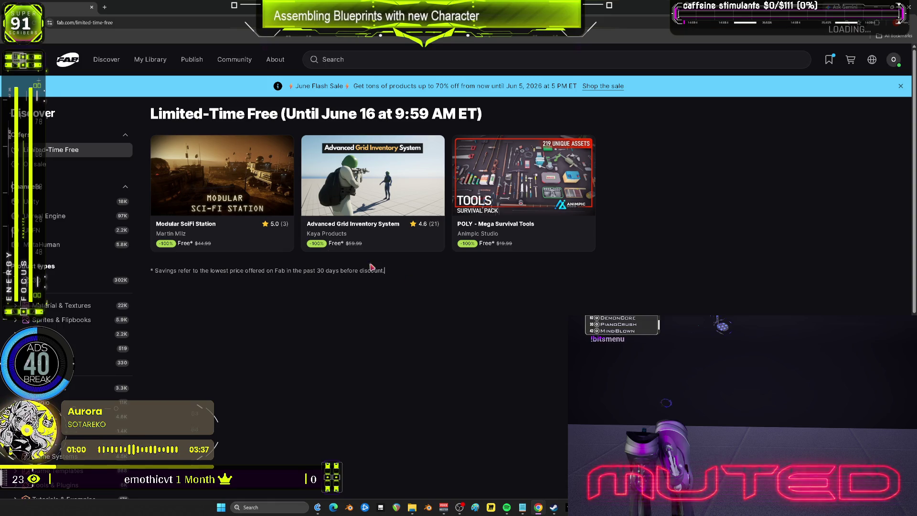
# - Browse the Modular SciFi Station gallery images, then go back to Limited-Time Free
pyautogui.click(229, 194)
pyautogui.click(248, 427)
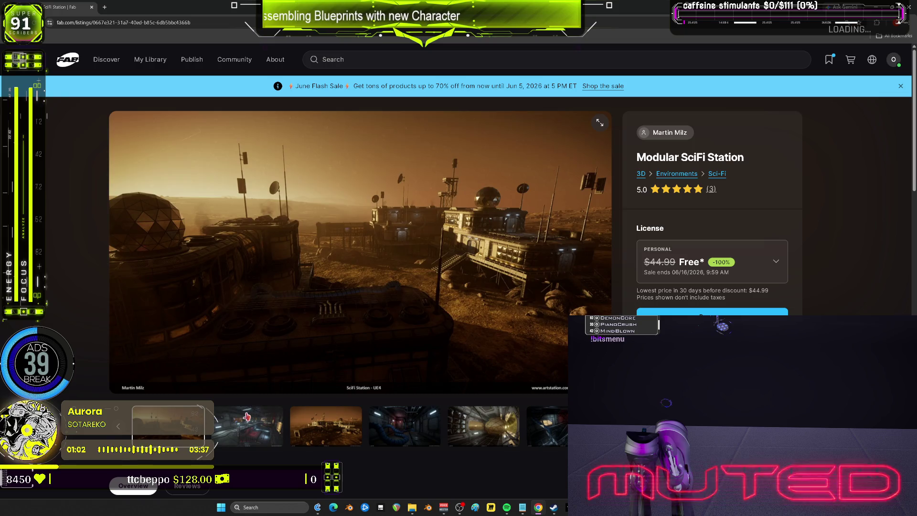
pyautogui.click(327, 434)
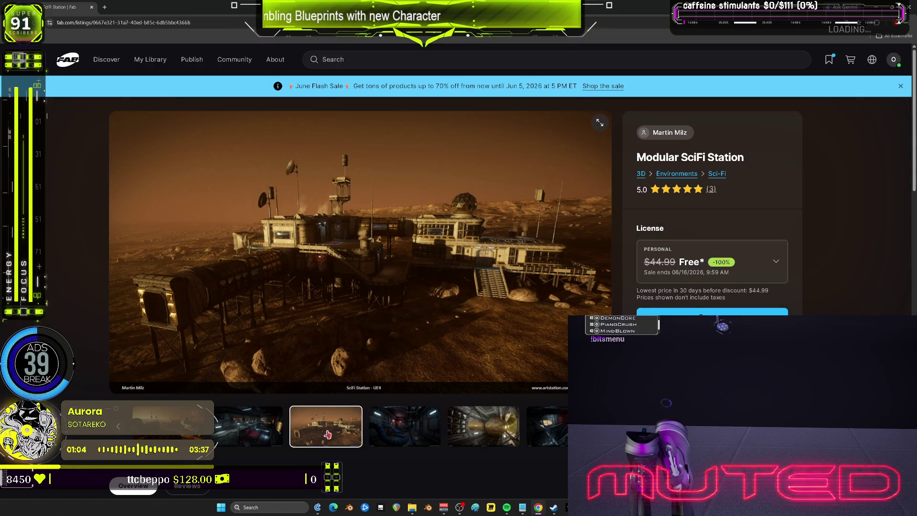
pyautogui.click(406, 430)
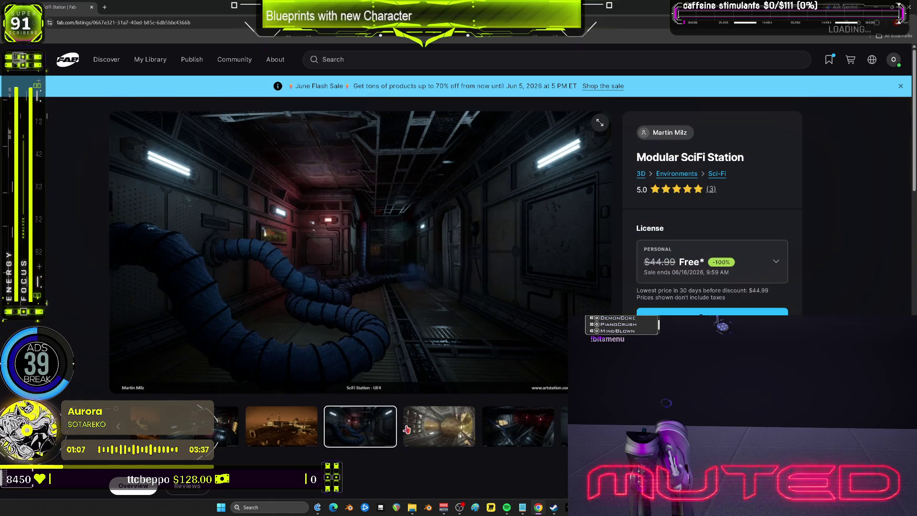
pyautogui.click(449, 428)
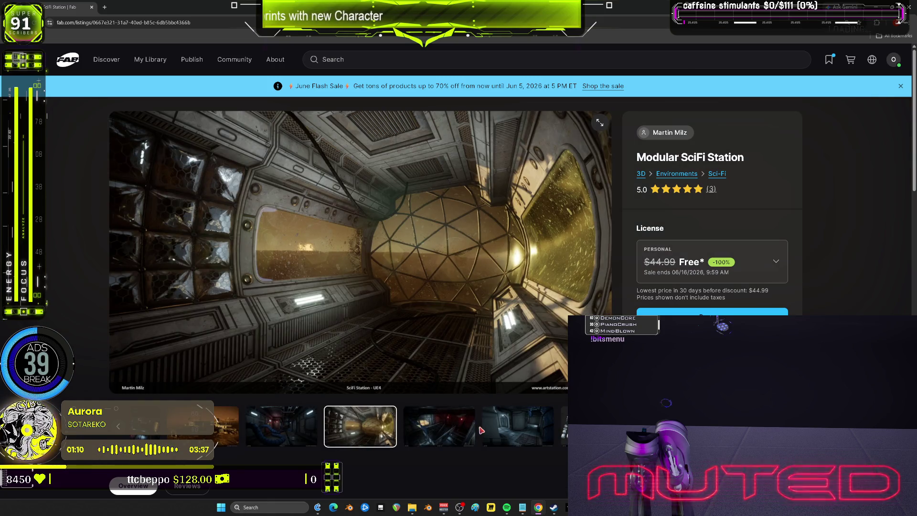
pyautogui.click(449, 428)
pyautogui.click(448, 431)
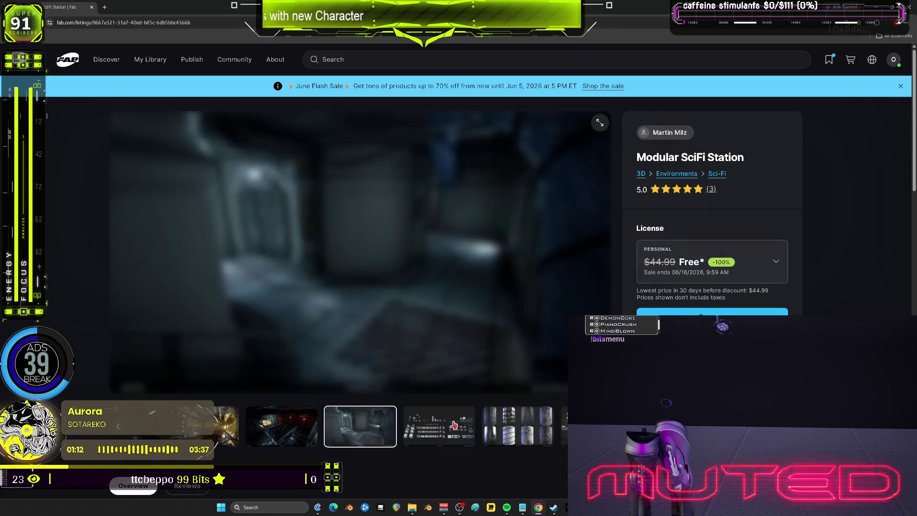
pyautogui.click(447, 433)
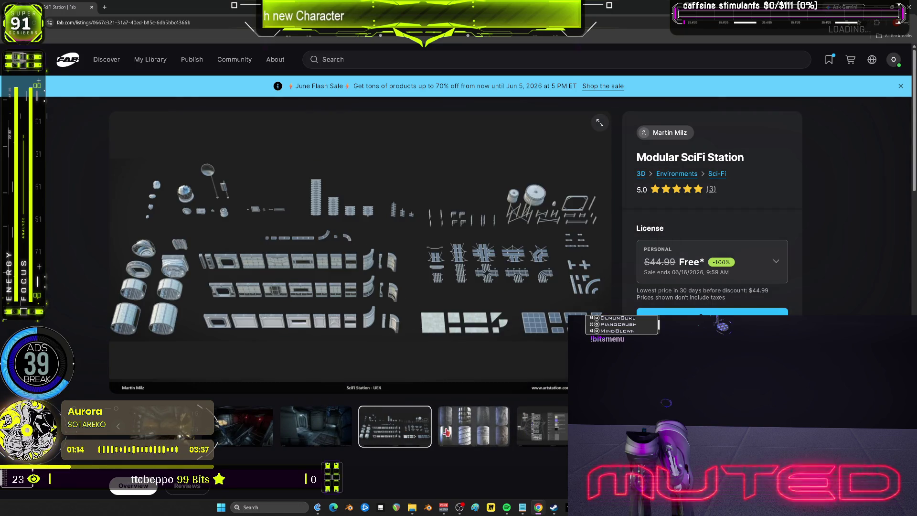
pyautogui.click(477, 434)
pyautogui.click(543, 433)
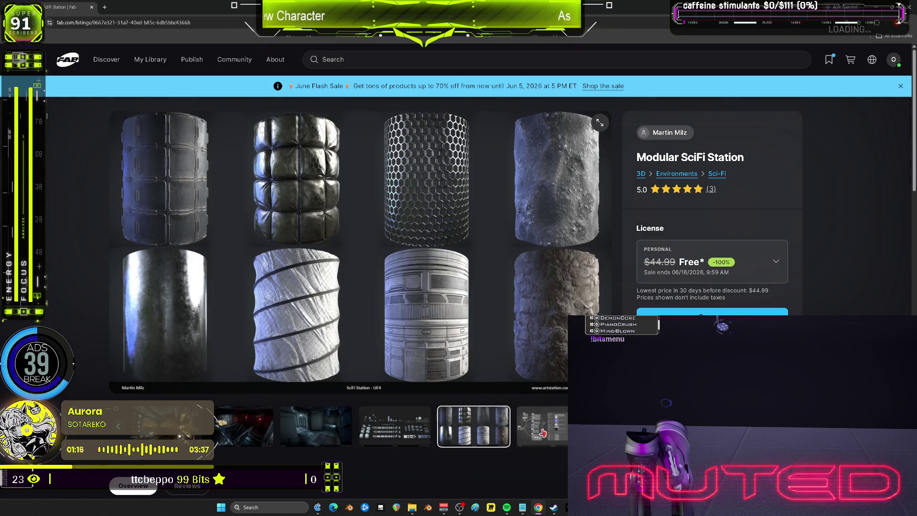
pyautogui.click(602, 427)
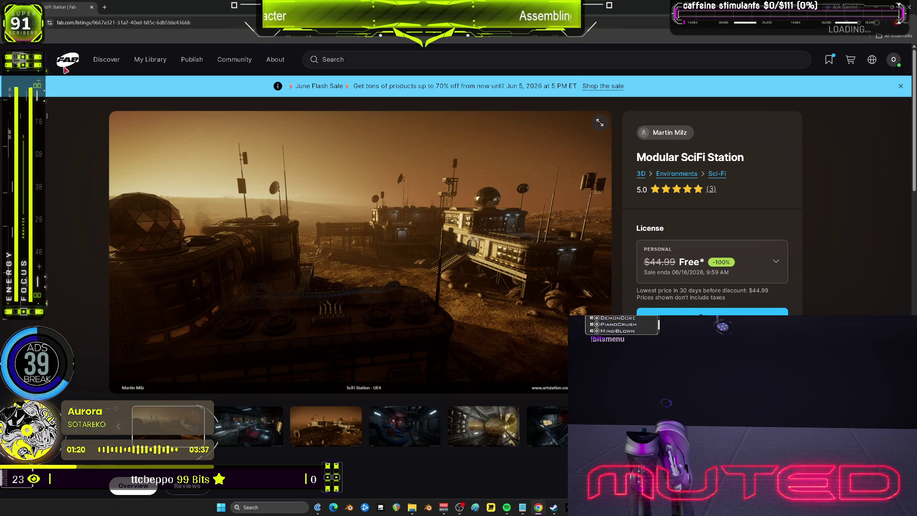
pyautogui.hotkey('alt', 'Left')
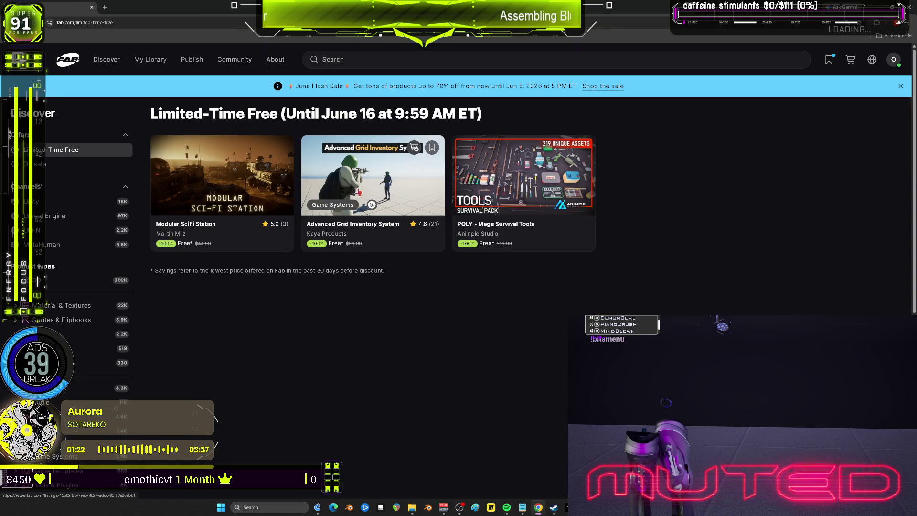
pyautogui.click(359, 190)
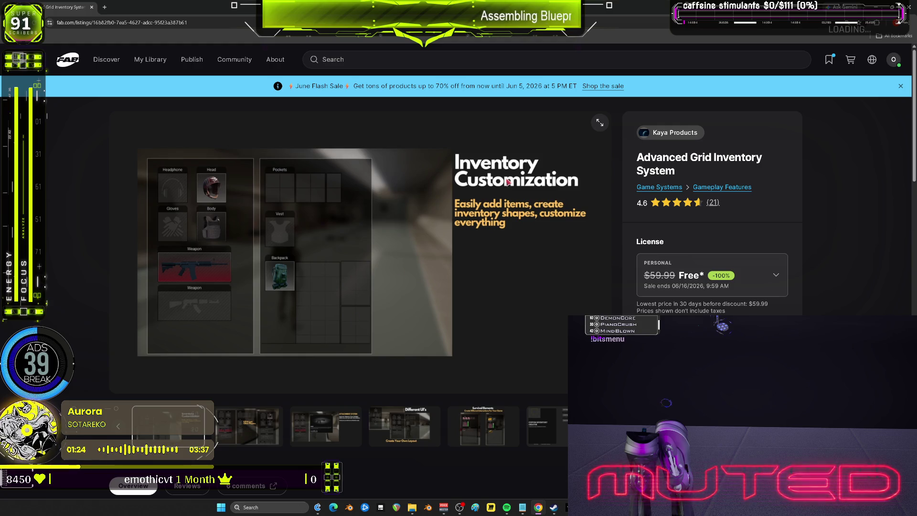
pyautogui.click(249, 412)
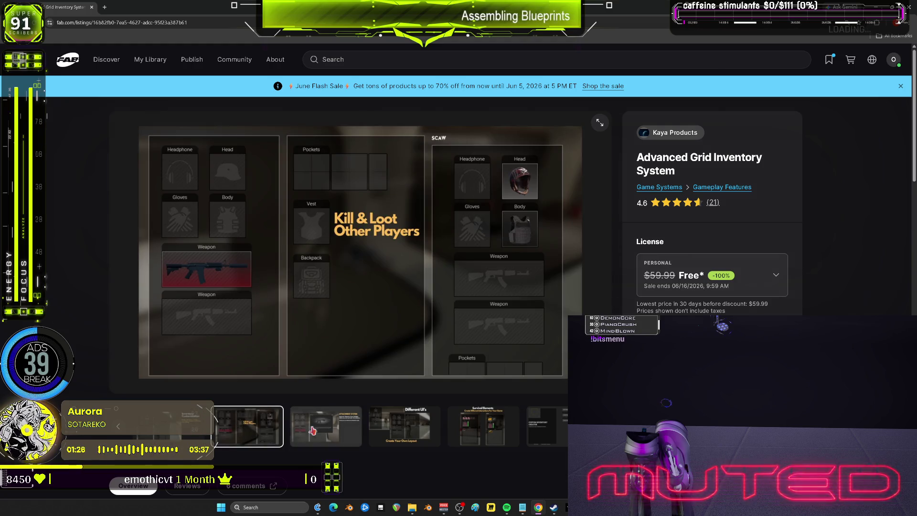
pyautogui.click(331, 444)
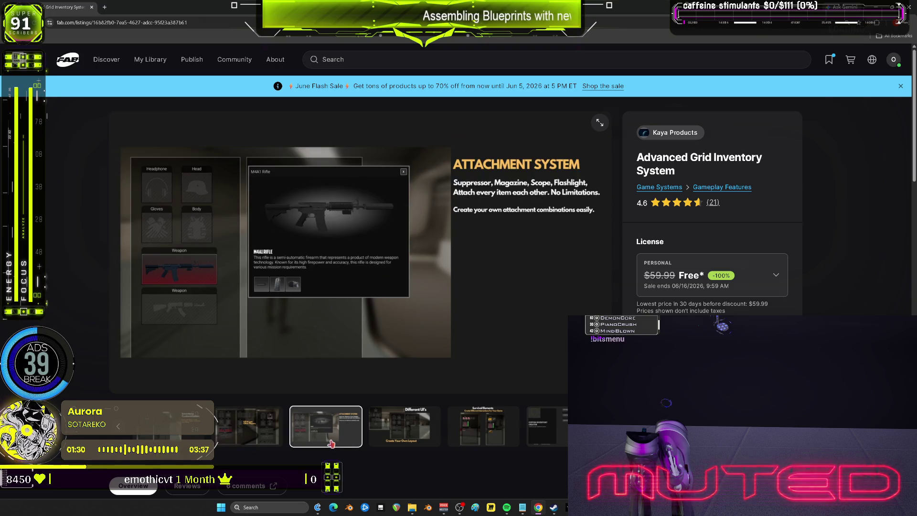
pyautogui.click(408, 434)
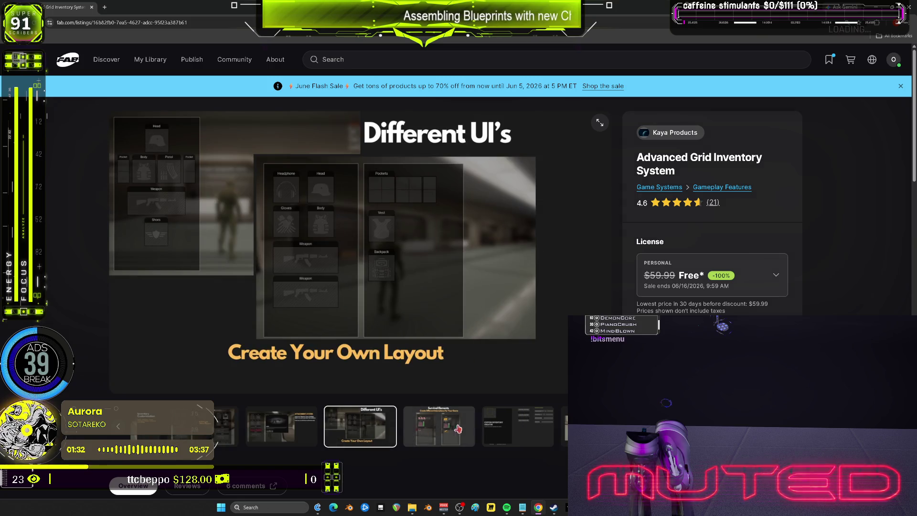
pyautogui.click(466, 427)
pyautogui.click(520, 418)
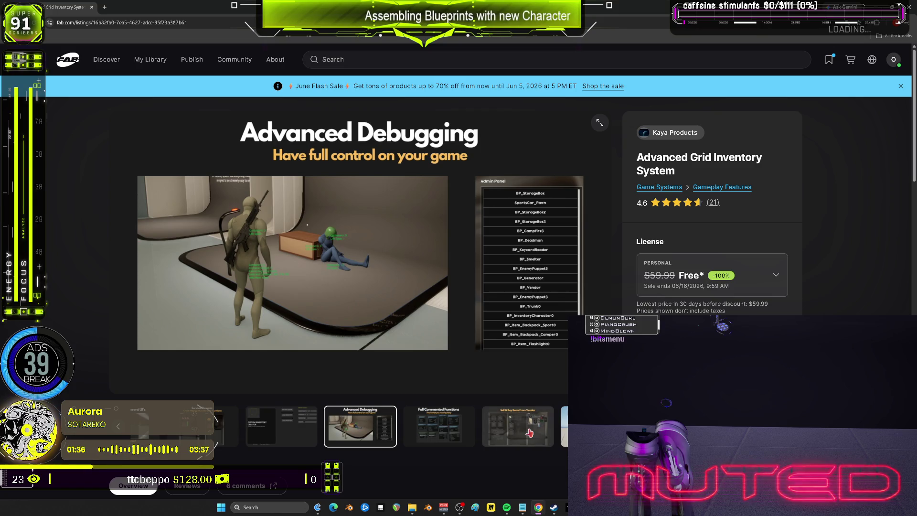
pyautogui.click(435, 424)
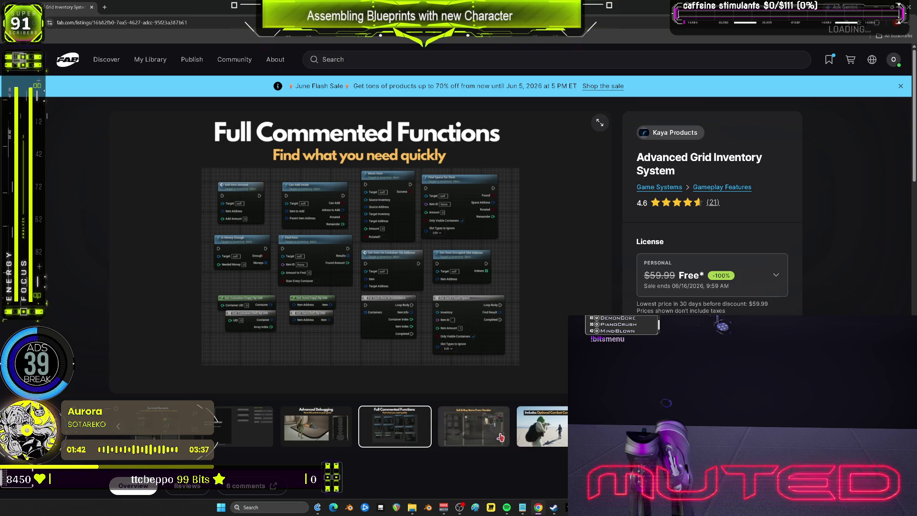
pyautogui.click(501, 437)
pyautogui.click(563, 426)
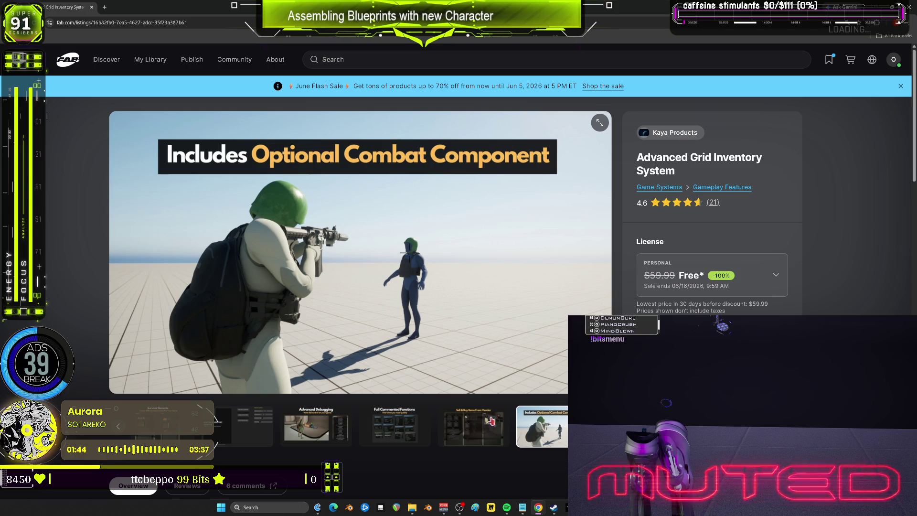
pyautogui.click(503, 422)
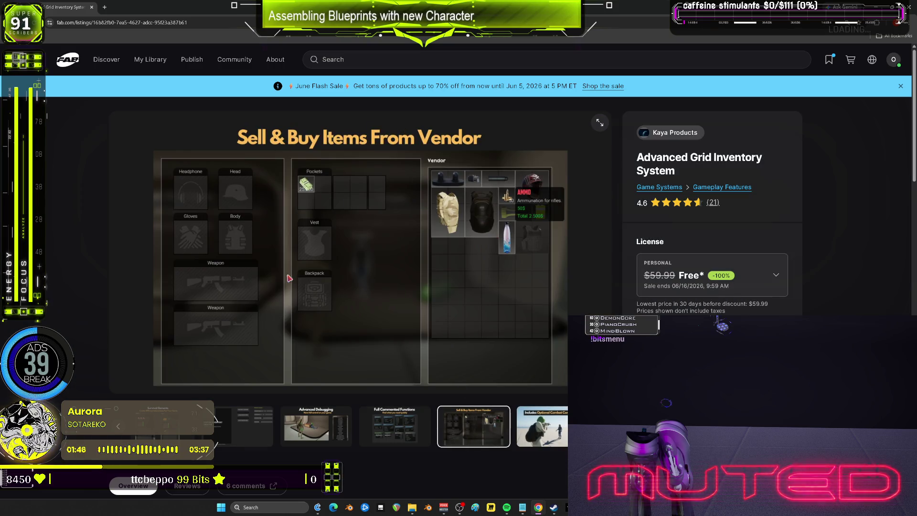
pyautogui.press('Right')
pyautogui.press('Right')
pyautogui.scroll(-7, 476, 426)
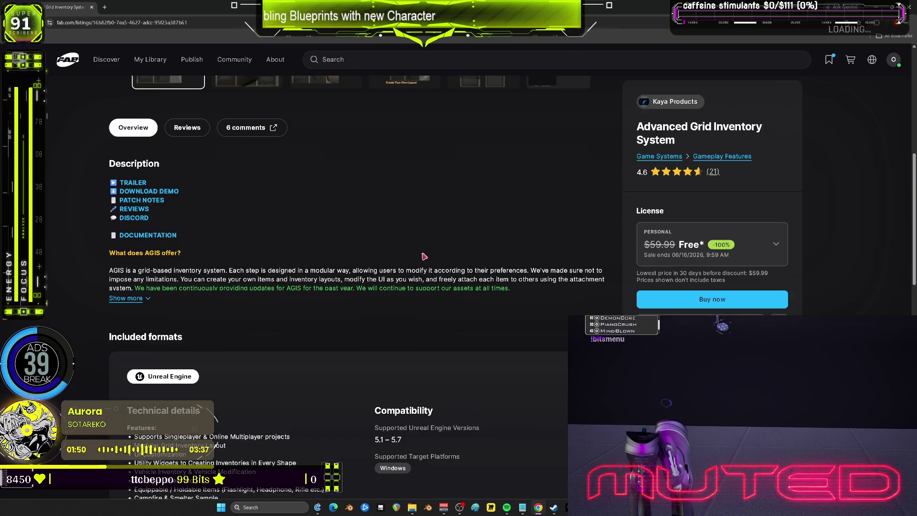
pyautogui.scroll(6, 354, 219)
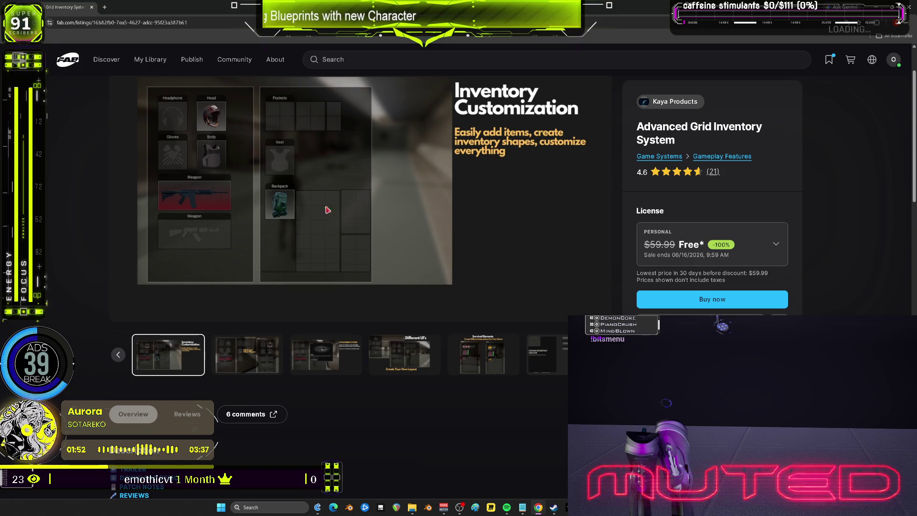
pyautogui.hotkey('alt', 'Left')
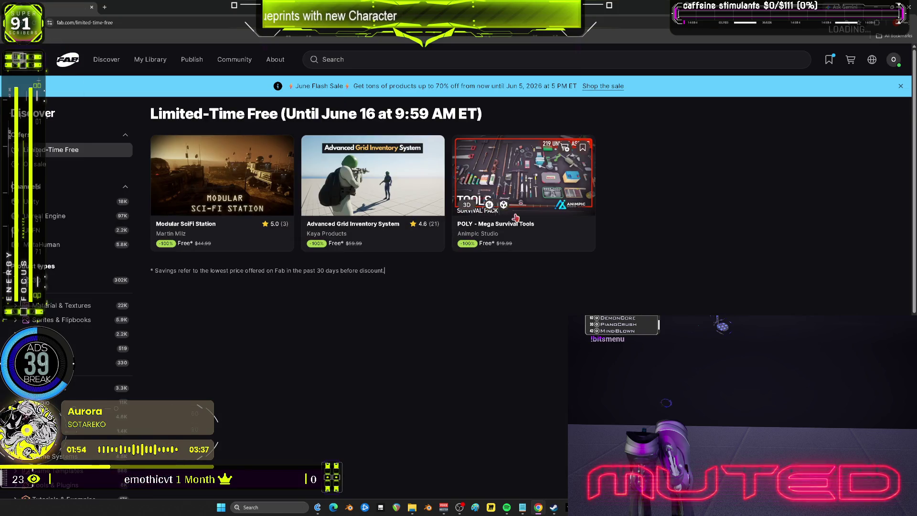
# - Browse the POLY - Mega Survival Tools renders fullscreen, then return to the Unreal Editor
pyautogui.click(512, 184)
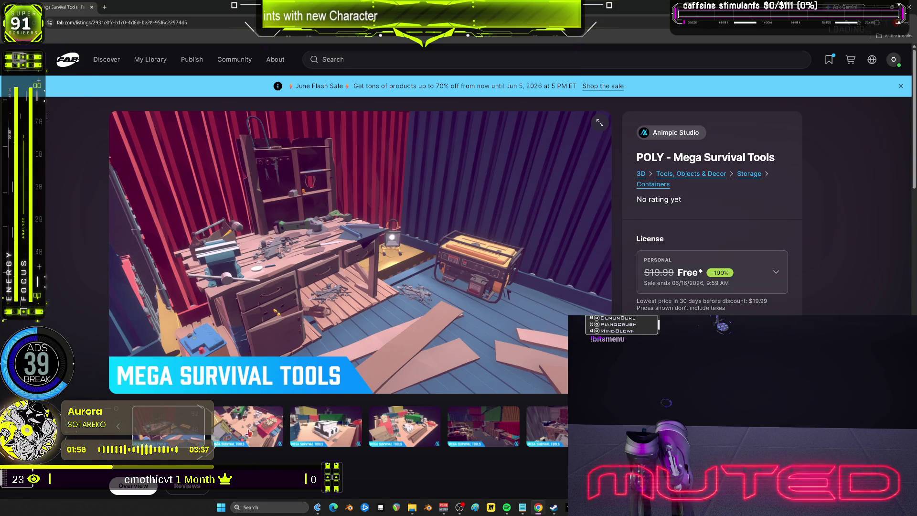
pyautogui.click(249, 442)
pyautogui.click(324, 433)
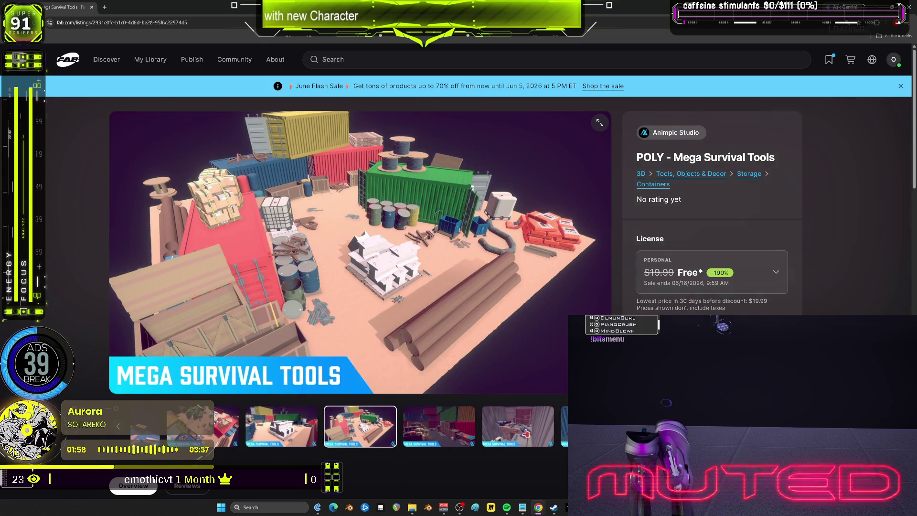
pyautogui.click(524, 433)
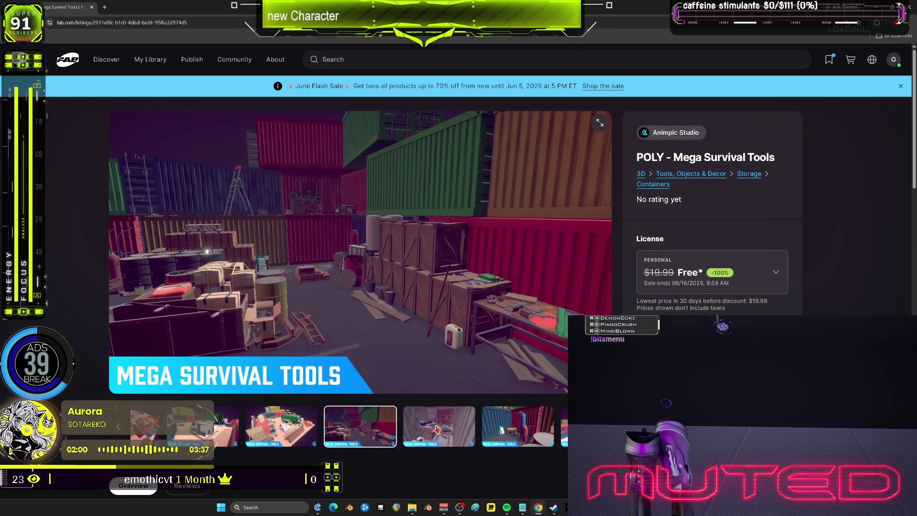
pyautogui.click(500, 425)
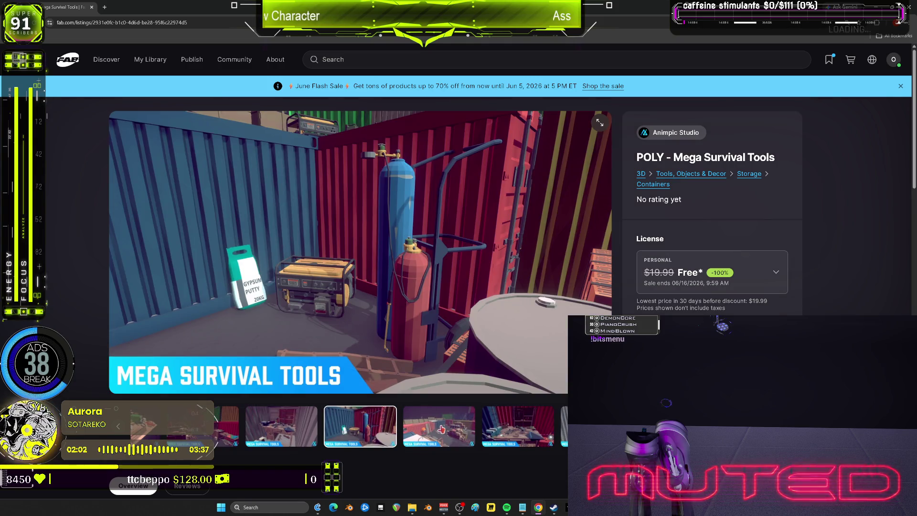
pyautogui.click(441, 429)
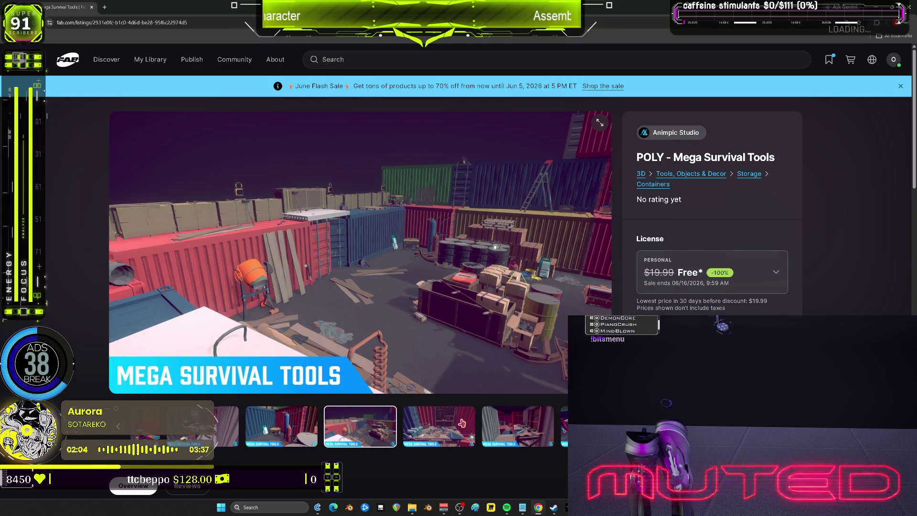
pyautogui.click(462, 423)
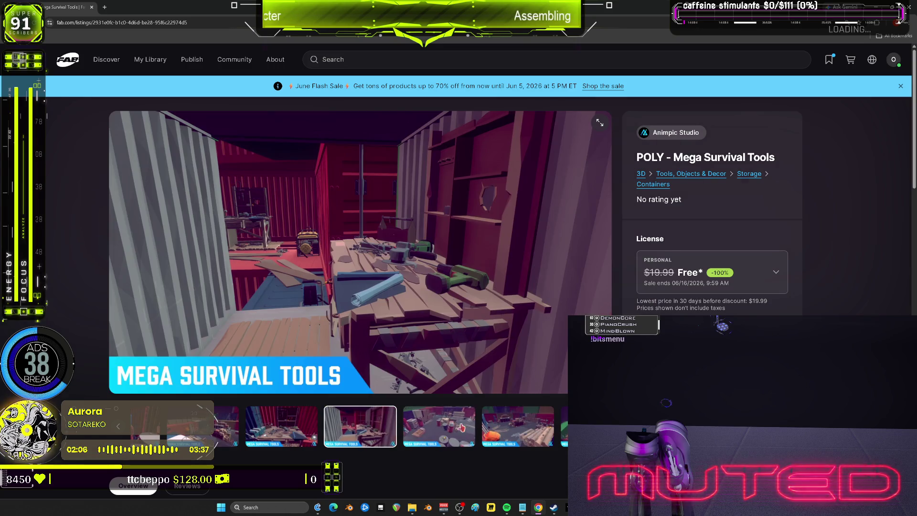
pyautogui.click(464, 426)
pyautogui.click(464, 428)
pyautogui.click(463, 433)
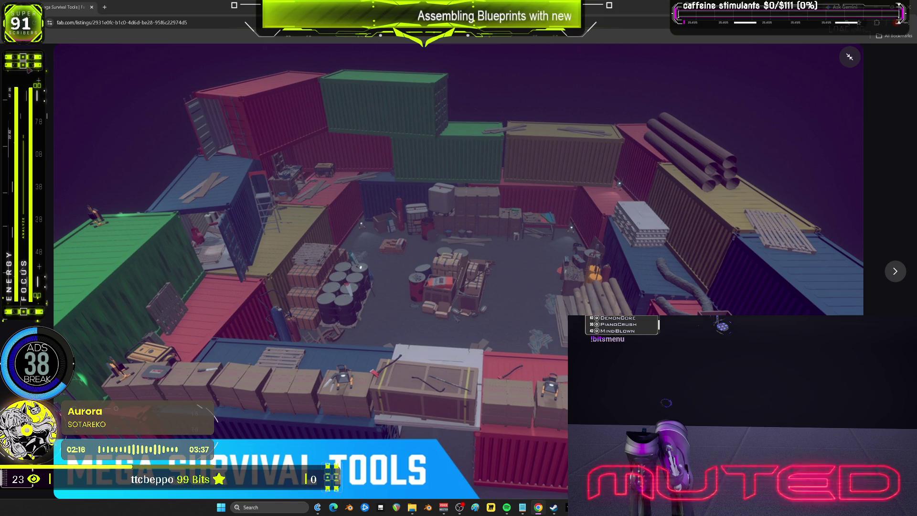
pyautogui.hotkey('alt', 'Tab')
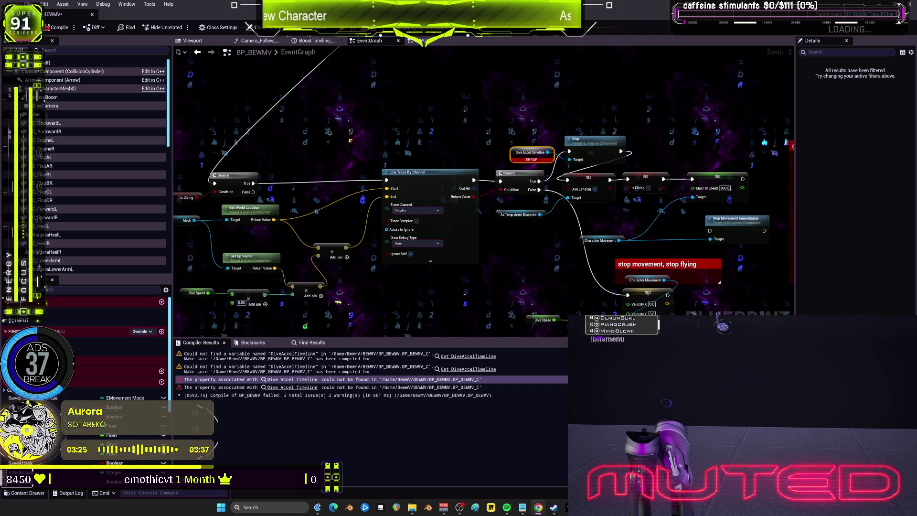
# - Zoom the EventGraph and re-confirm the Diving custom event's name
pyautogui.scroll(-2, 633, 249)
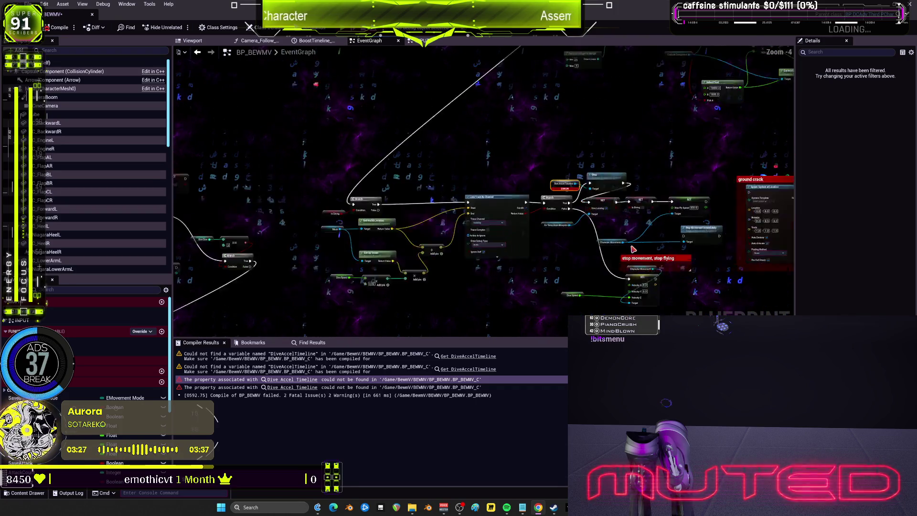
pyautogui.scroll(4, 597, 172)
pyautogui.scroll(-3, 597, 172)
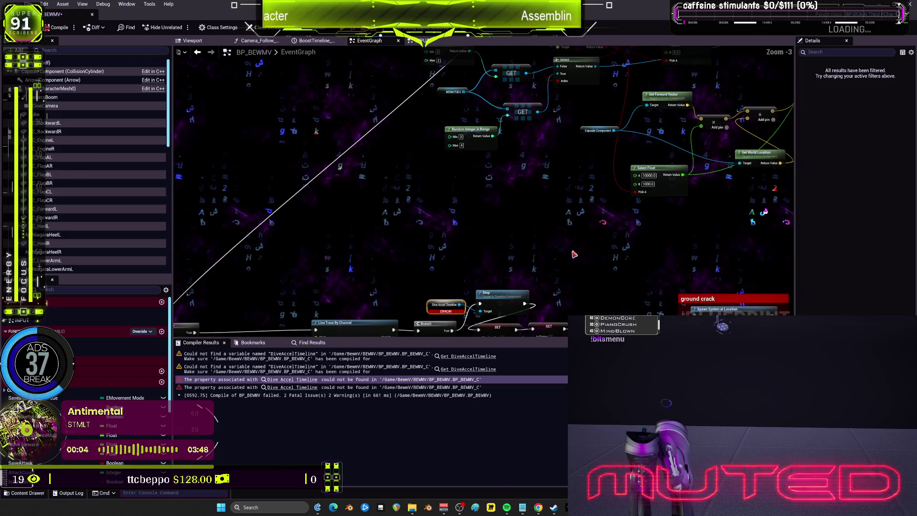
pyautogui.scroll(-3, 530, 231)
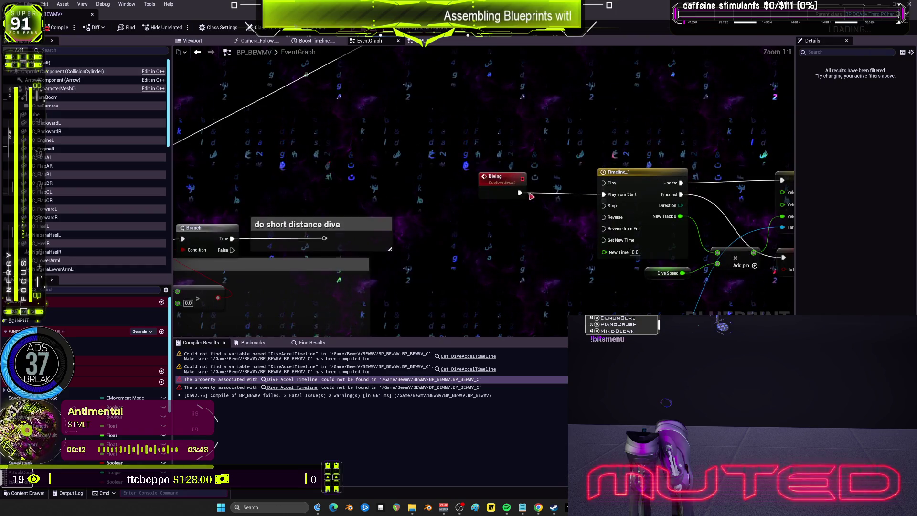
pyautogui.doubleClick(378, 178)
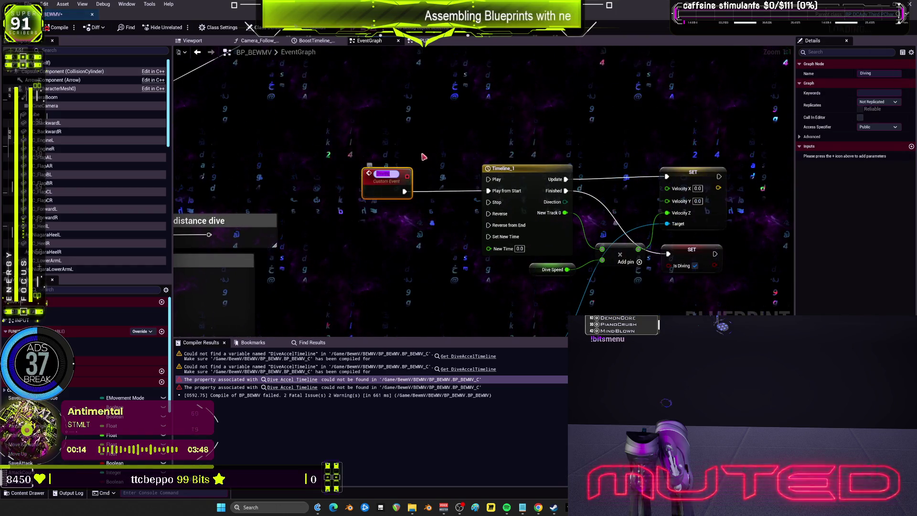
pyautogui.click(413, 233)
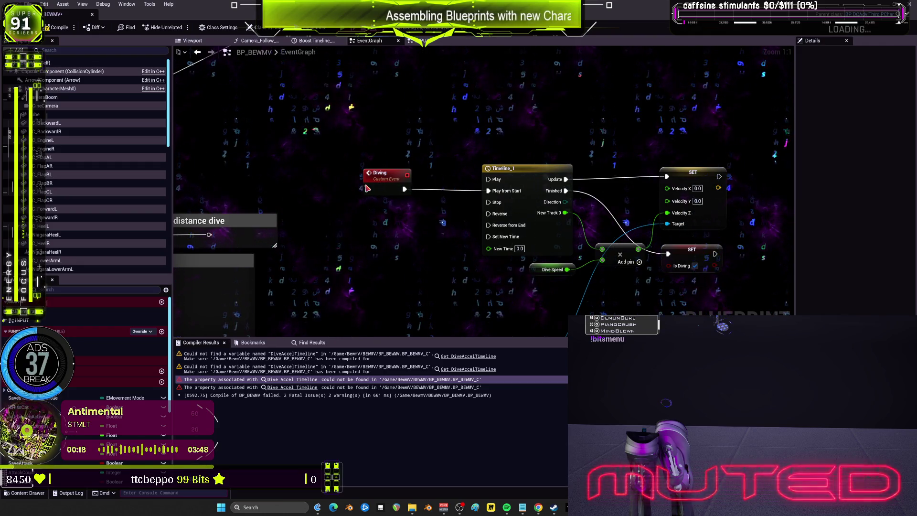
# - Zoom around the graph and bring up the blueprint's Find Results panel
pyautogui.scroll(-7, 368, 188)
pyautogui.scroll(3, 463, 278)
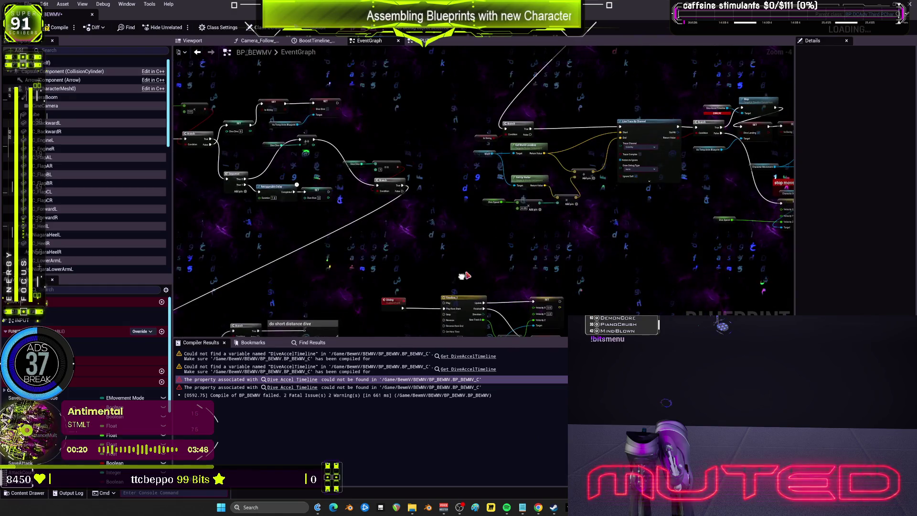
pyautogui.scroll(3, 518, 144)
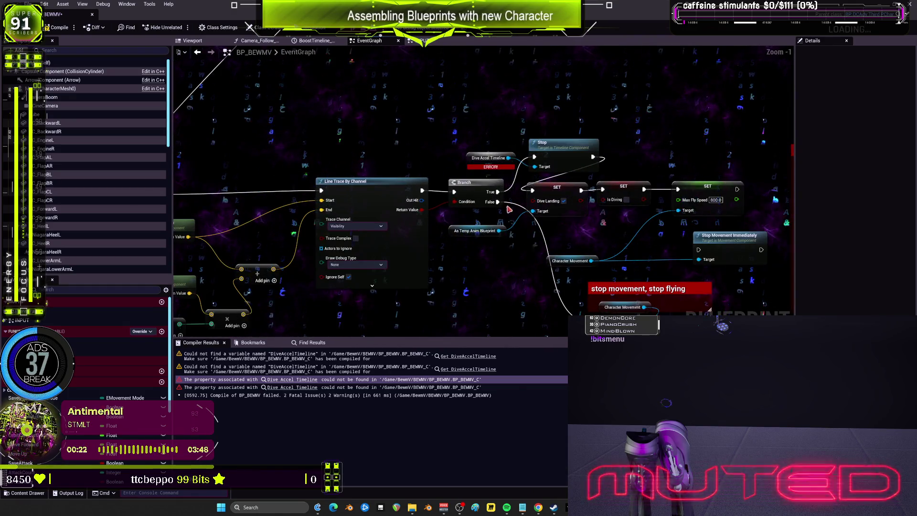
pyautogui.scroll(-6, 509, 208)
pyautogui.scroll(5, 575, 155)
pyautogui.scroll(-4, 544, 202)
pyautogui.scroll(4, 543, 201)
pyautogui.click(311, 343)
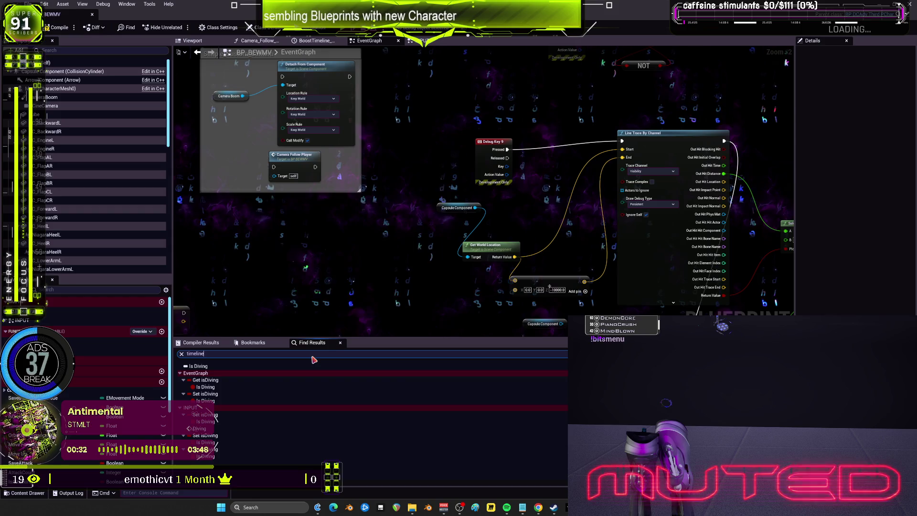
# - Search the blueprint for 'timeline' and check the Timeline_1 and INPUT graph matches
pyautogui.press('Return')
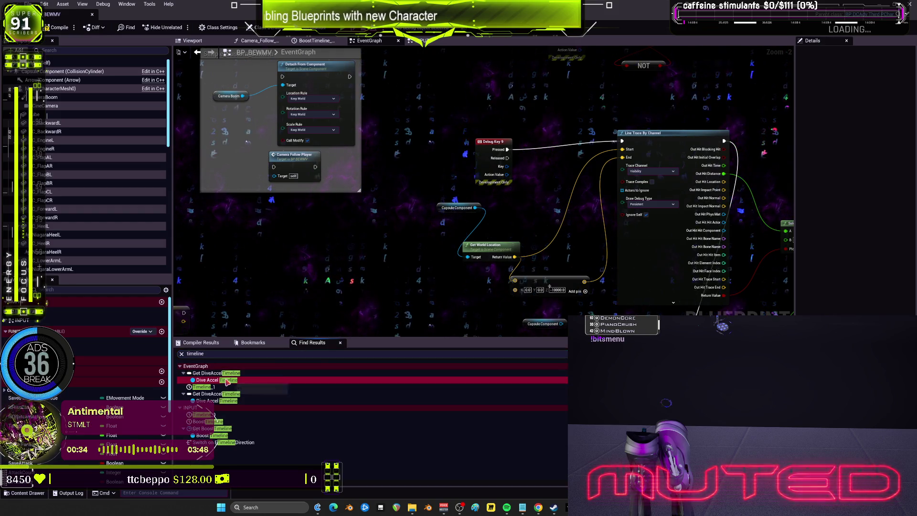
pyautogui.click(210, 386)
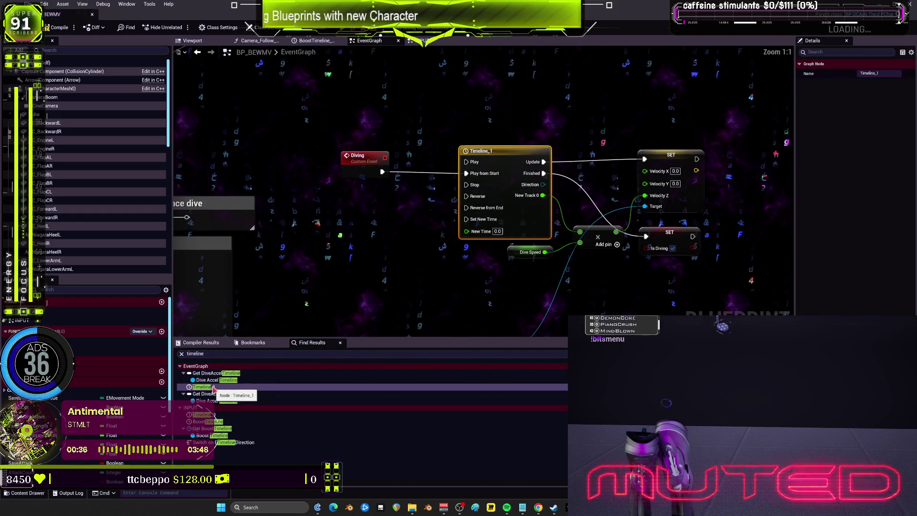
pyautogui.click(215, 414)
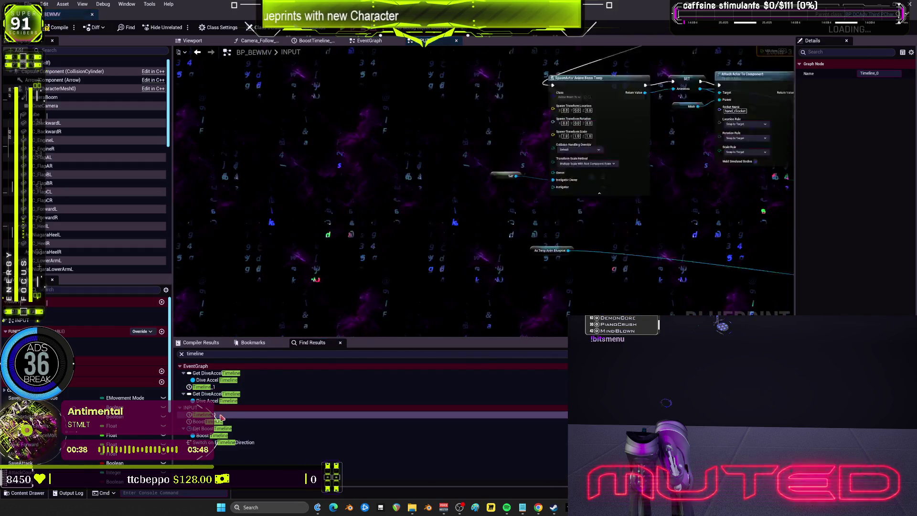
pyautogui.scroll(-3, 420, 247)
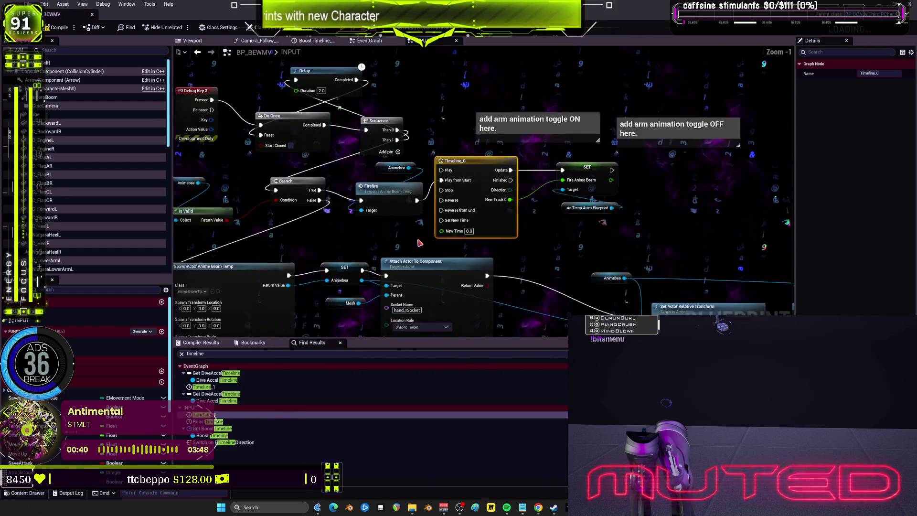
# - Return to the Diving event's Timeline_1 node and rename its title to 'TL'
pyautogui.click(209, 387)
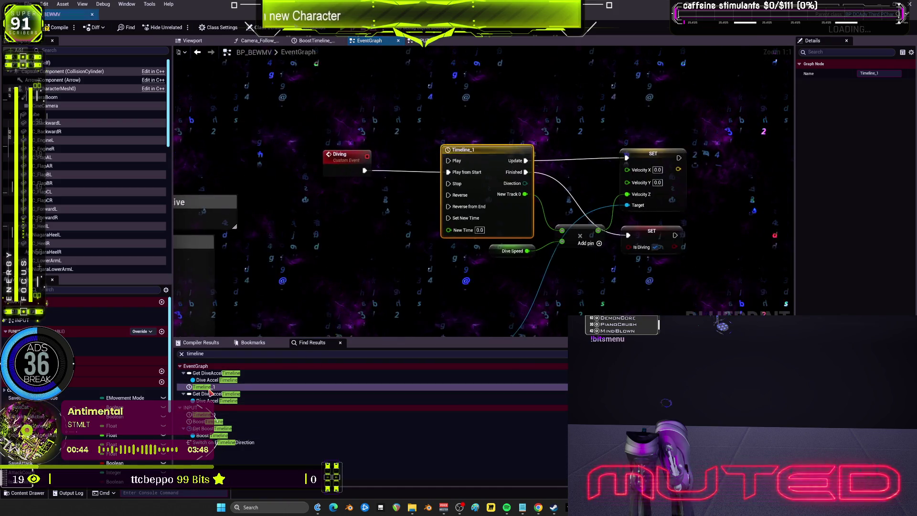
pyautogui.click(485, 150)
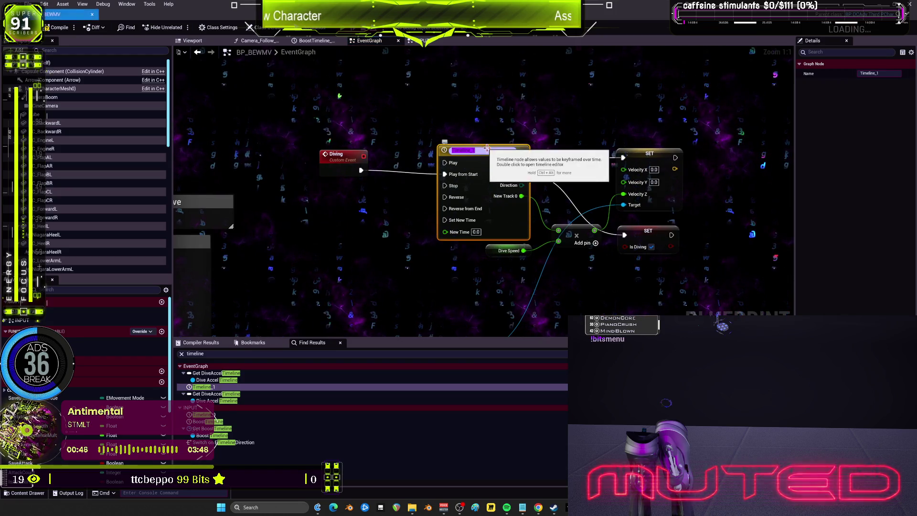
pyautogui.write('TLDiving')
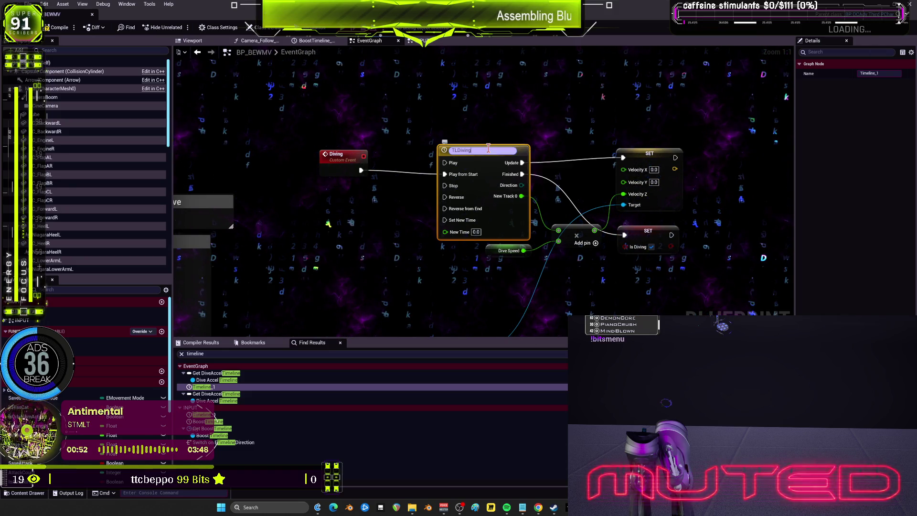
# - Name the timeline TLDiving, feed it into Set Play Rate, and delete the broken Dive Accel Timeline getter
pyautogui.press('Return')
pyautogui.moveTo(482, 158)
pyautogui.mouseDown()
pyautogui.moveTo(574, 119)
pyautogui.moveTo(764, 5)
pyautogui.moveTo(699, 6)
pyautogui.mouseUp()
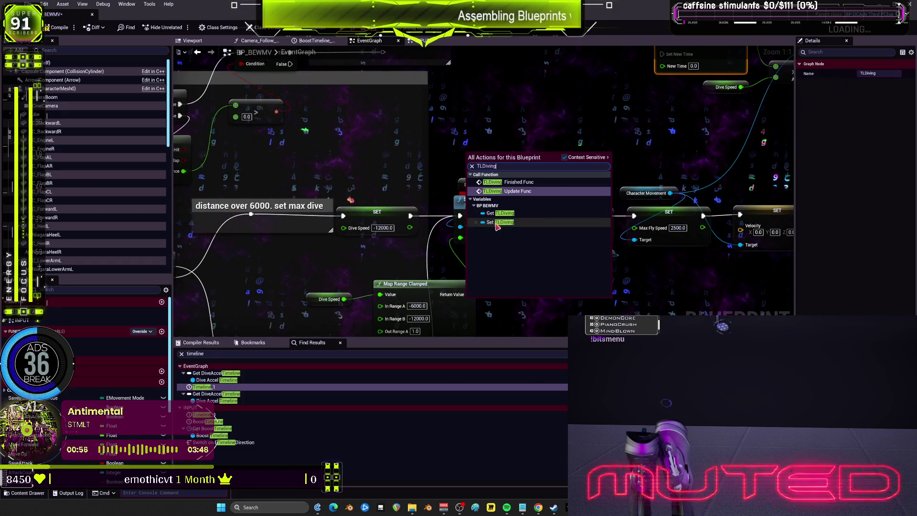
pyautogui.moveTo(503, 157); pyautogui.dragTo(460, 227)
pyautogui.click(482, 184)
pyautogui.press('Delete')
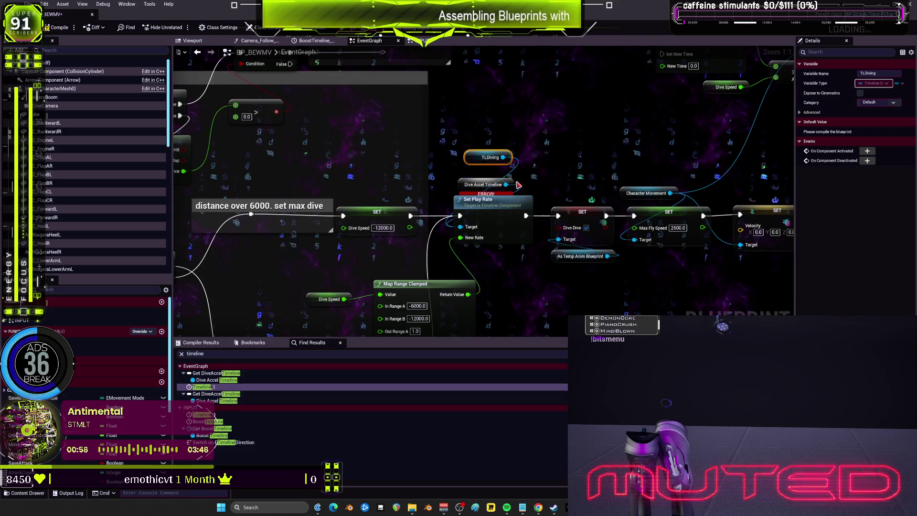
pyautogui.moveTo(472, 163); pyautogui.dragTo(466, 182)
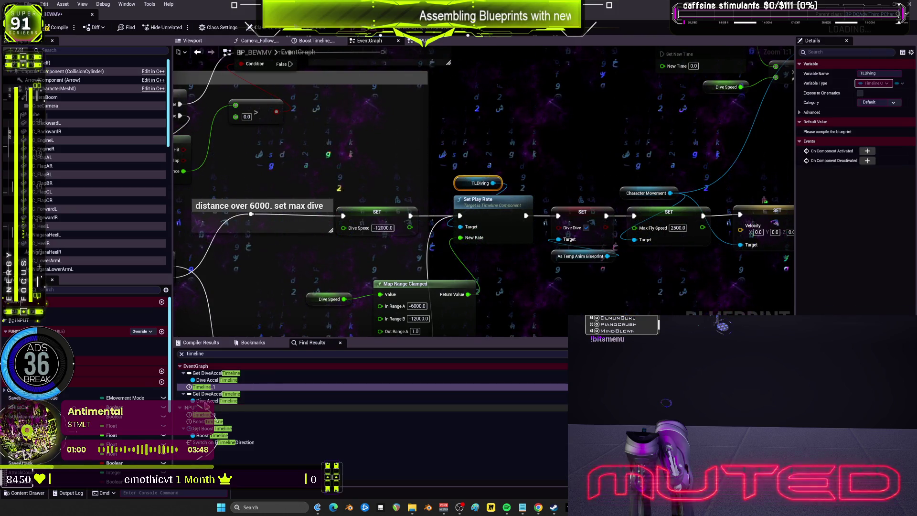
# - Select the TLDiving node above Set Play Rate in the node network
pyautogui.scroll(-7, 423, 221)
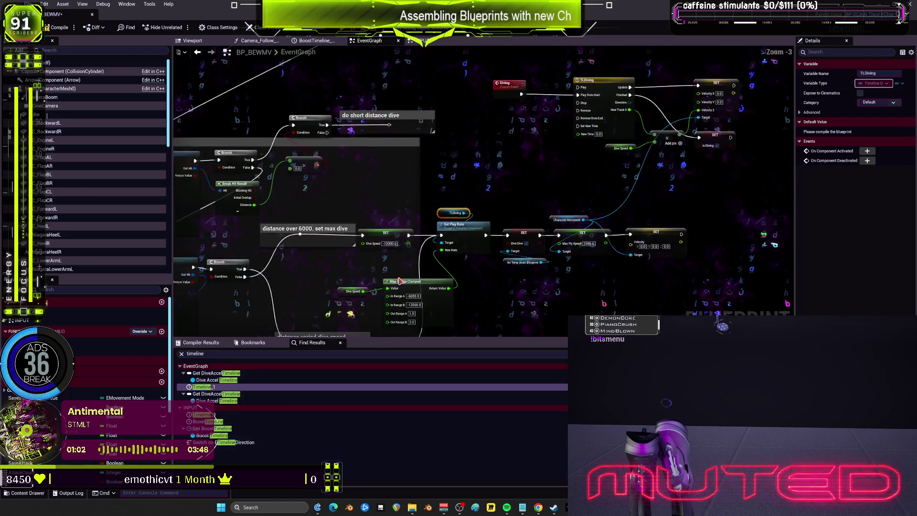
pyautogui.moveTo(512, 116); pyautogui.dragTo(488, 189)
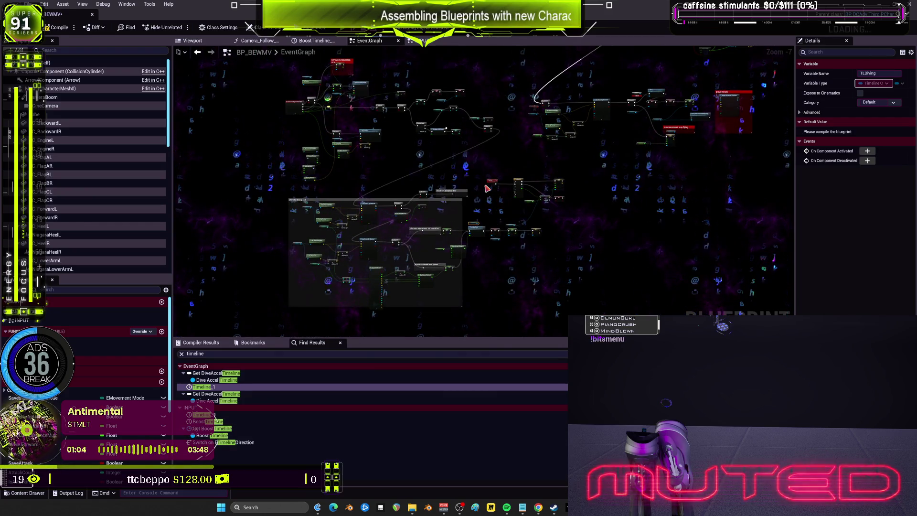
pyautogui.scroll(7, 552, 124)
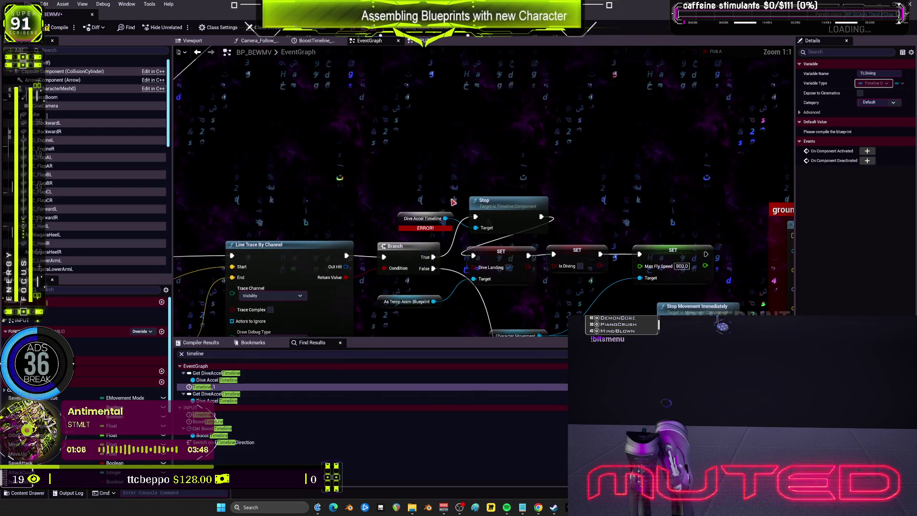
pyautogui.press('Escape')
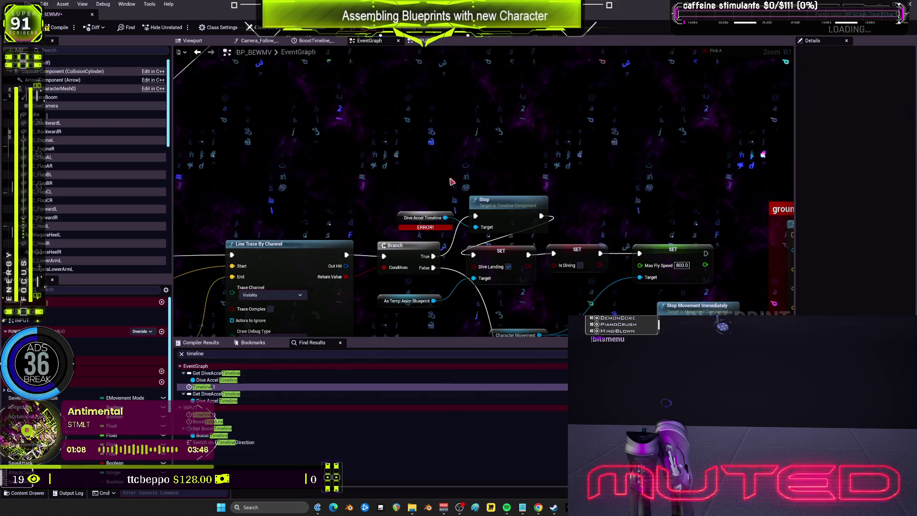
pyautogui.scroll(-3, 389, 215)
pyautogui.rightClick(459, 180)
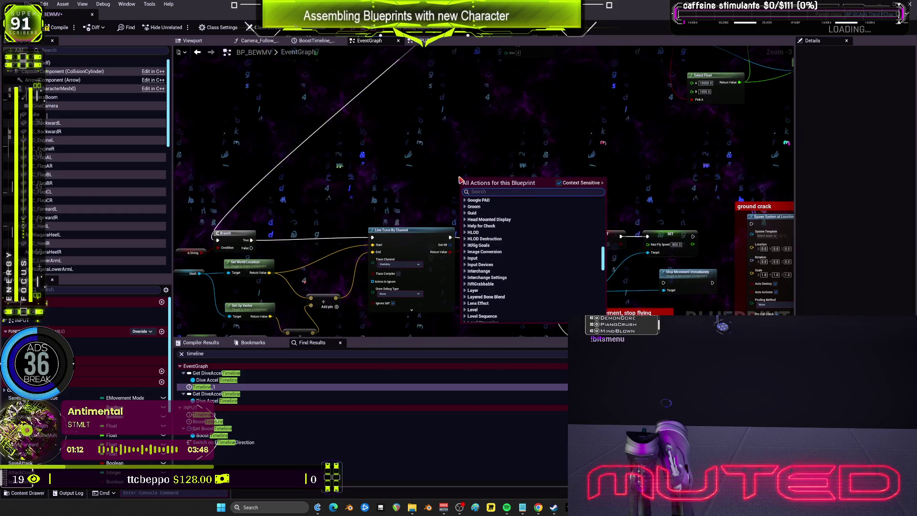
pyautogui.press('Escape')
pyautogui.scroll(-4, 459, 180)
pyautogui.scroll(5, 509, 145)
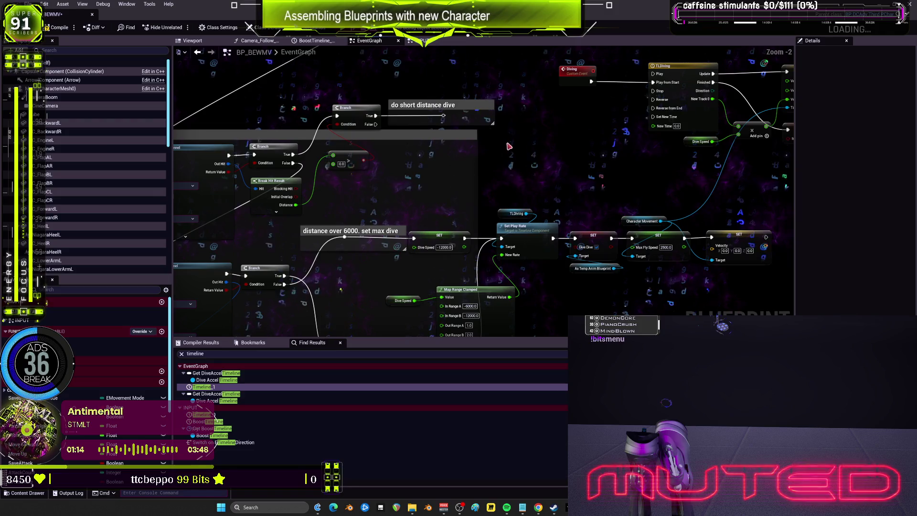
pyautogui.moveTo(511, 215)
pyautogui.mouseDown()
pyautogui.moveTo(509, 195)
pyautogui.moveTo(547, 154)
pyautogui.moveTo(562, 164)
pyautogui.mouseUp()
# - Review the Line Trace, Branch and Get World Location nodes, then compile the blueprint
pyautogui.scroll(3, 561, 164)
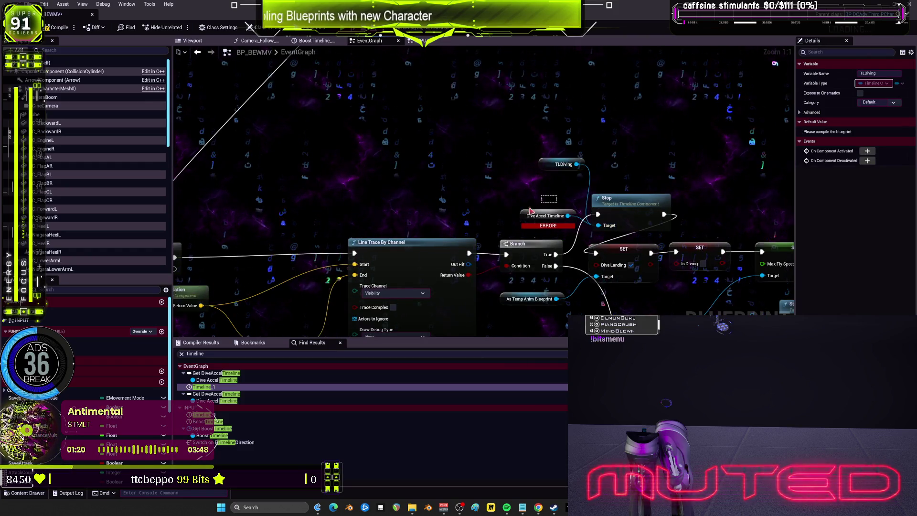
pyautogui.scroll(-3, 392, 242)
pyautogui.moveTo(392, 241)
pyautogui.mouseDown()
pyautogui.moveTo(650, 62)
pyautogui.moveTo(602, 81)
pyautogui.mouseUp()
pyautogui.scroll(3, 443, 227)
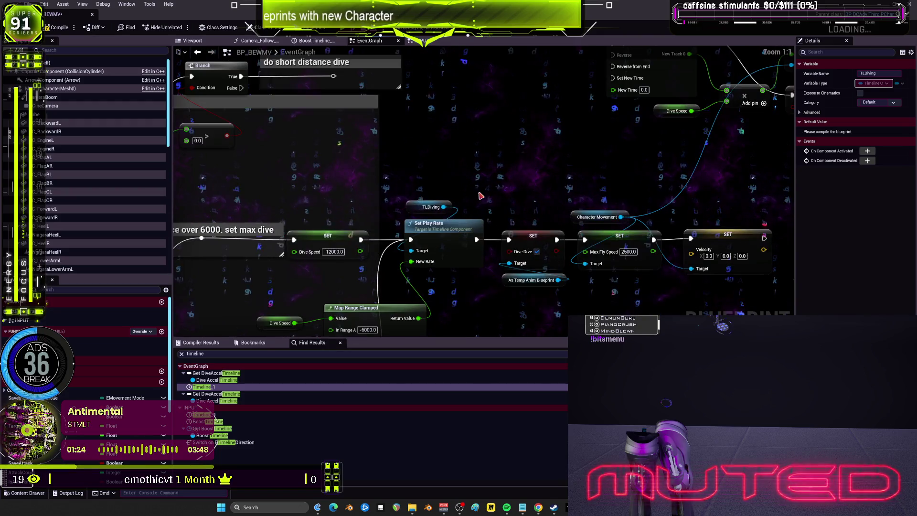
pyautogui.scroll(-3, 481, 185)
pyautogui.moveTo(519, 158); pyautogui.dragTo(242, 88)
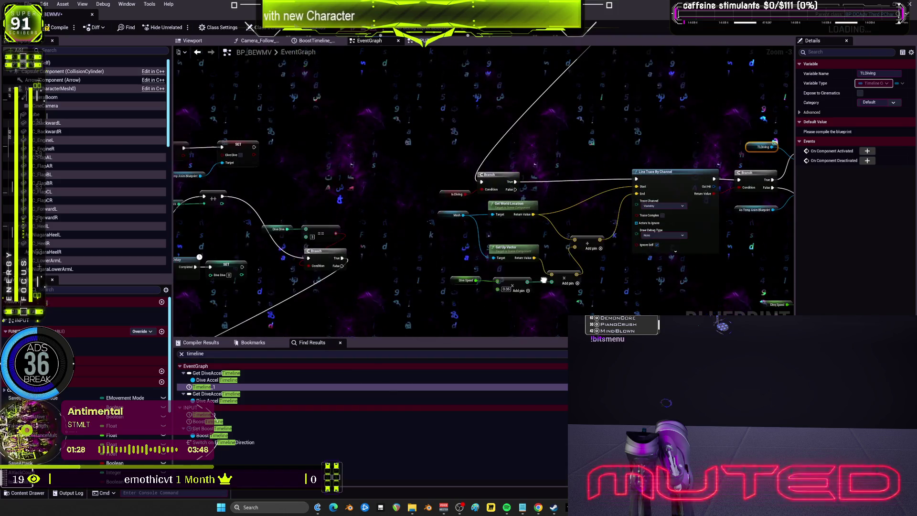
pyautogui.click(67, 28)
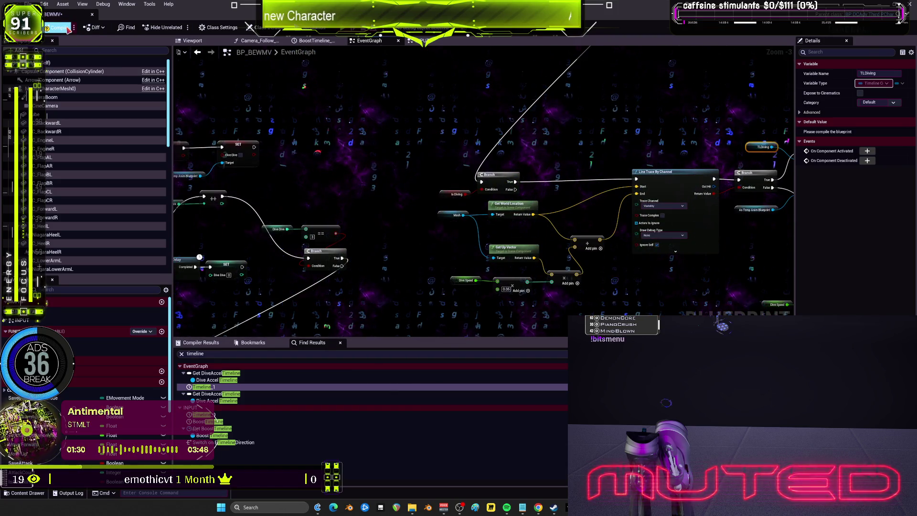
# - Save BP_BEWMV, then play-test the character diving off the ledge and stop the session
pyautogui.hotkey('ctrl', 's')
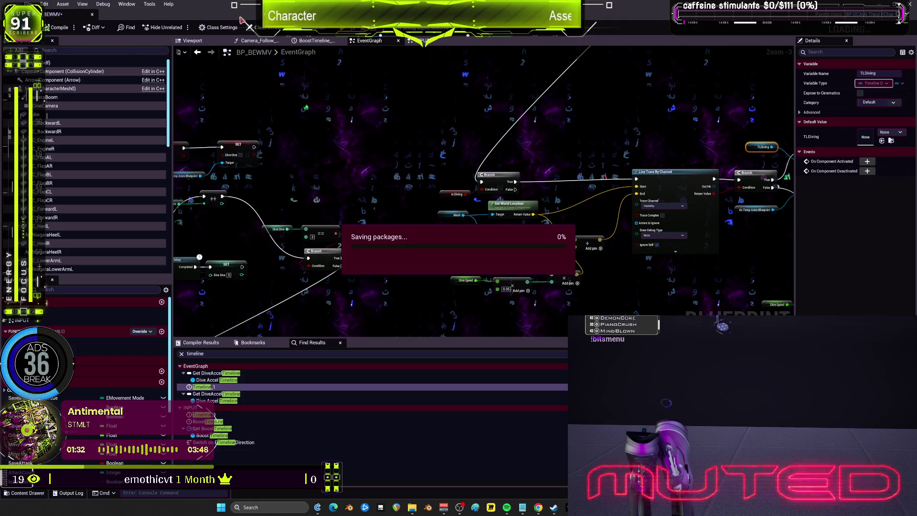
pyautogui.hotkey('alt', 'p')
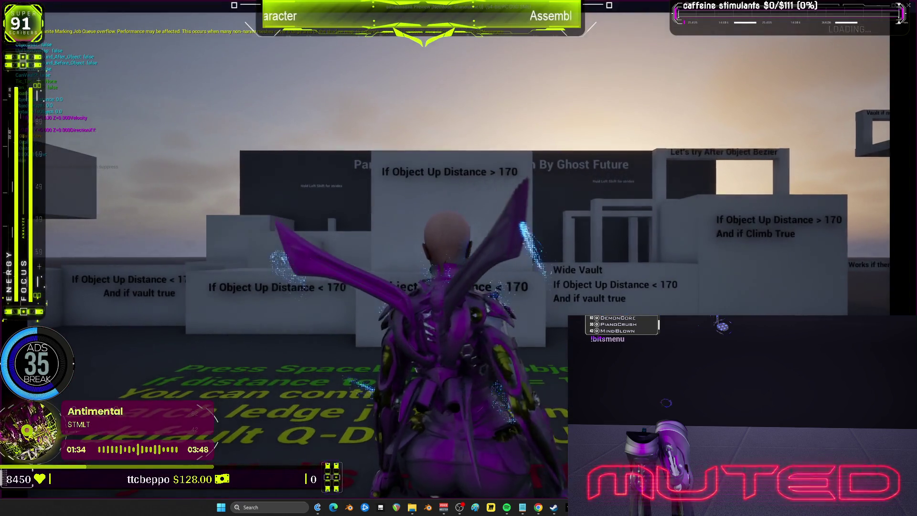
pyautogui.press('space')
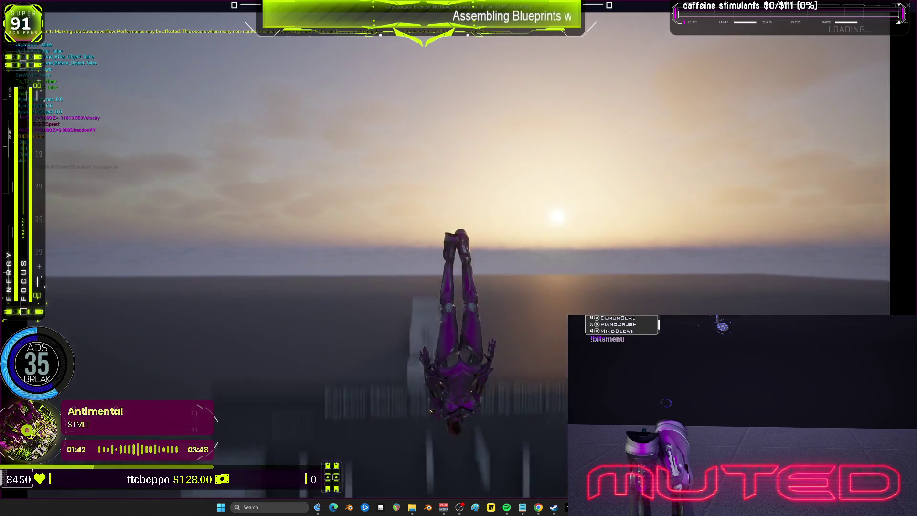
pyautogui.press('Escape')
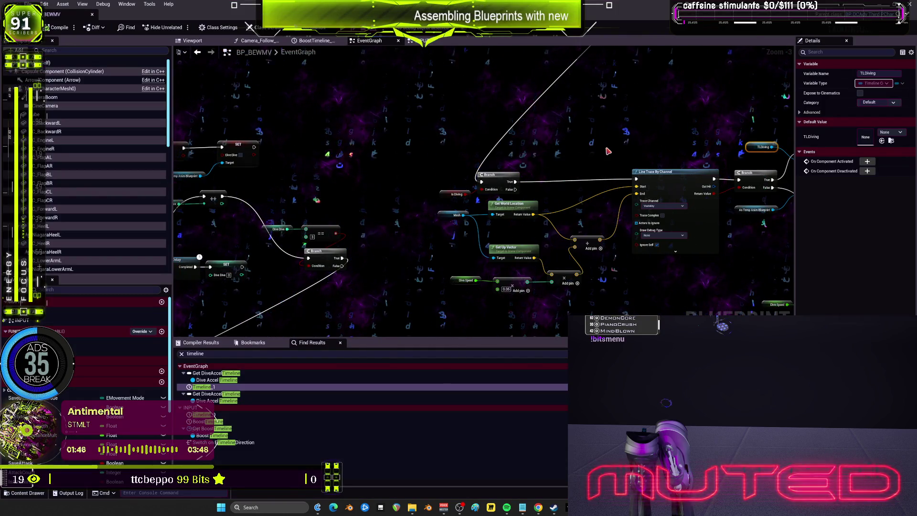
pyautogui.scroll(-5, 622, 139)
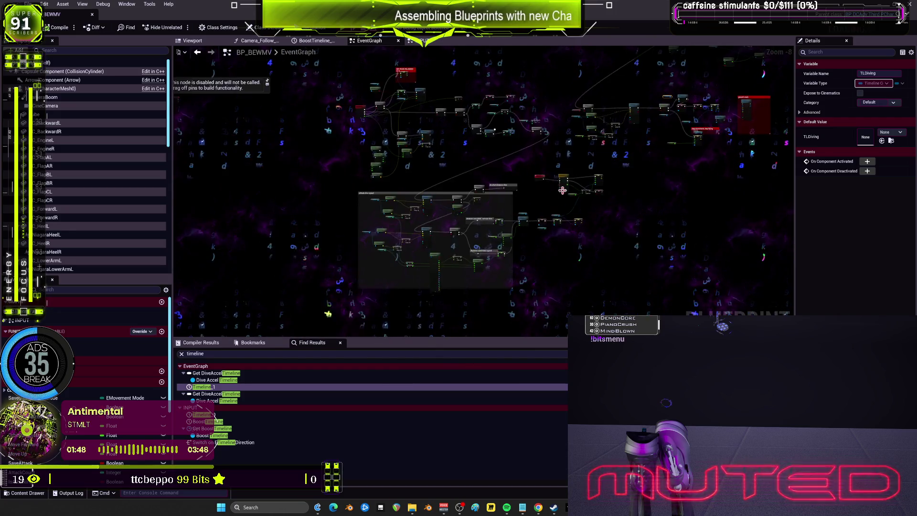
pyautogui.scroll(4, 548, 217)
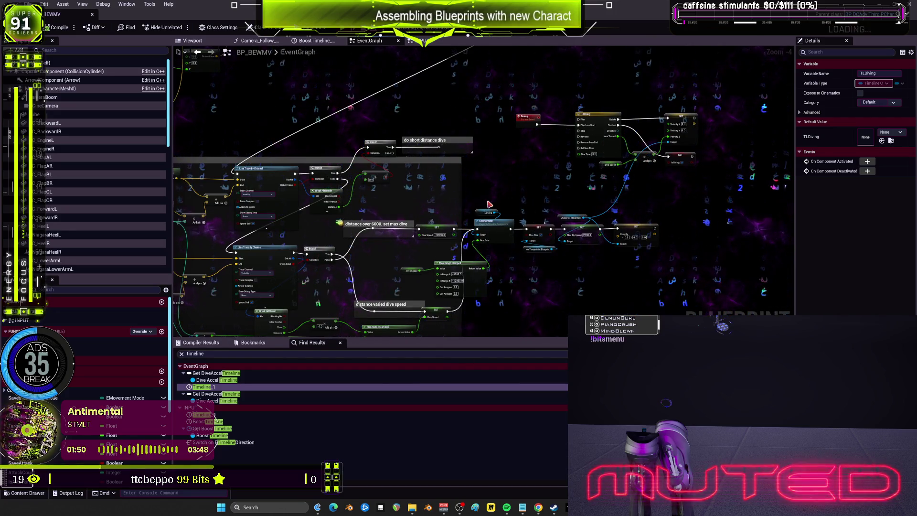
pyautogui.scroll(3, 571, 188)
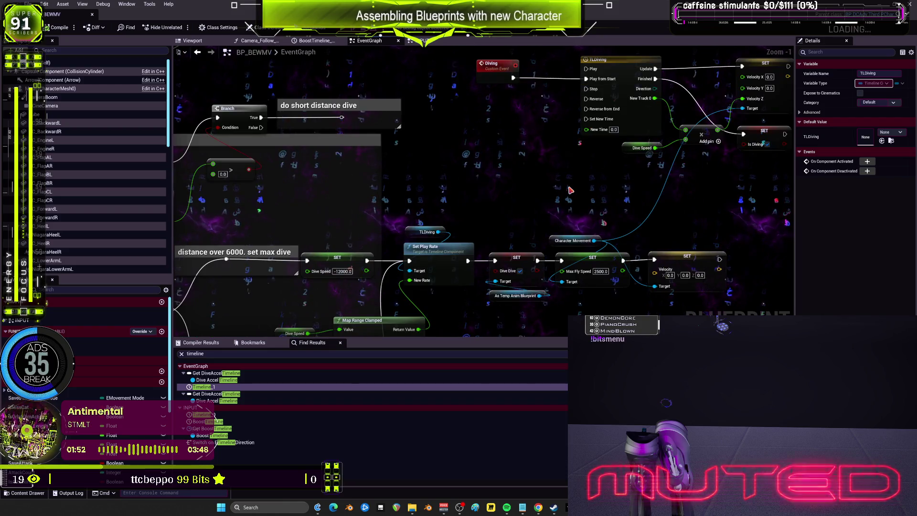
pyautogui.moveTo(627, 176)
pyautogui.mouseDown()
pyautogui.moveTo(614, 177)
pyautogui.moveTo(623, 179)
pyautogui.moveTo(684, 124)
pyautogui.moveTo(757, 7)
pyautogui.moveTo(785, 12)
pyautogui.mouseUp()
pyautogui.scroll(-2, 481, 145)
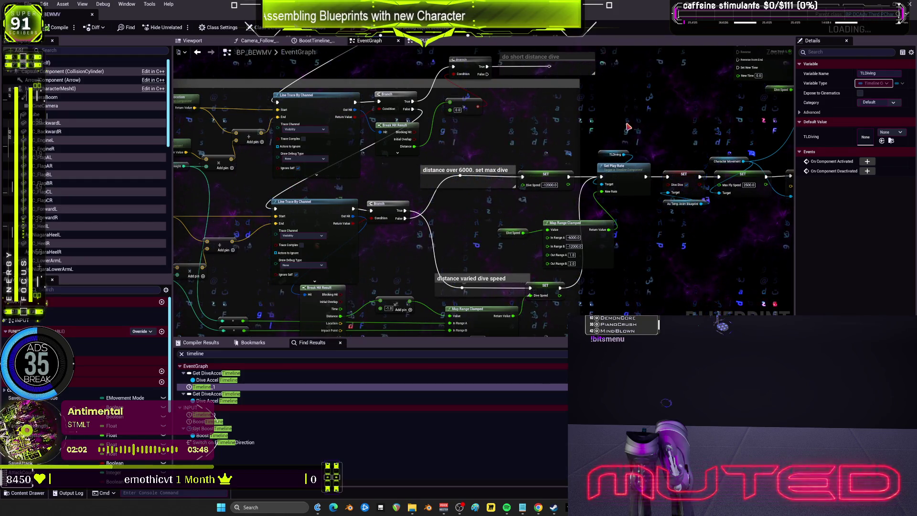
pyautogui.moveTo(591, 144)
pyautogui.mouseDown()
pyautogui.moveTo(515, 178)
pyautogui.moveTo(440, 256)
pyautogui.mouseUp()
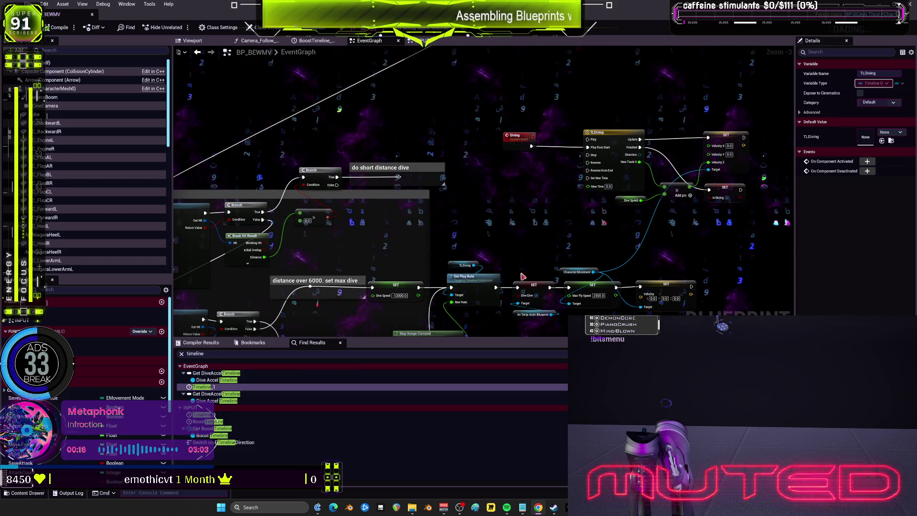
pyautogui.scroll(-2, 526, 281)
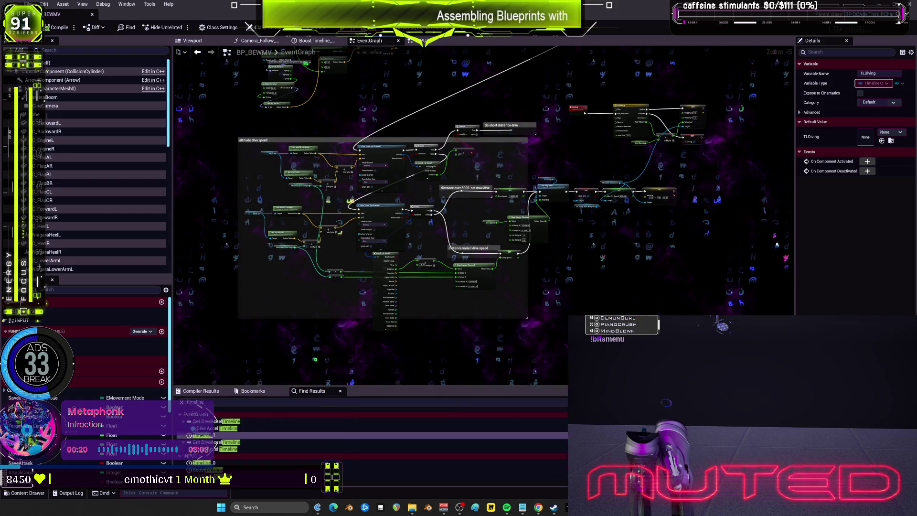
pyautogui.scroll(-3, 559, 198)
pyautogui.scroll(5, 559, 198)
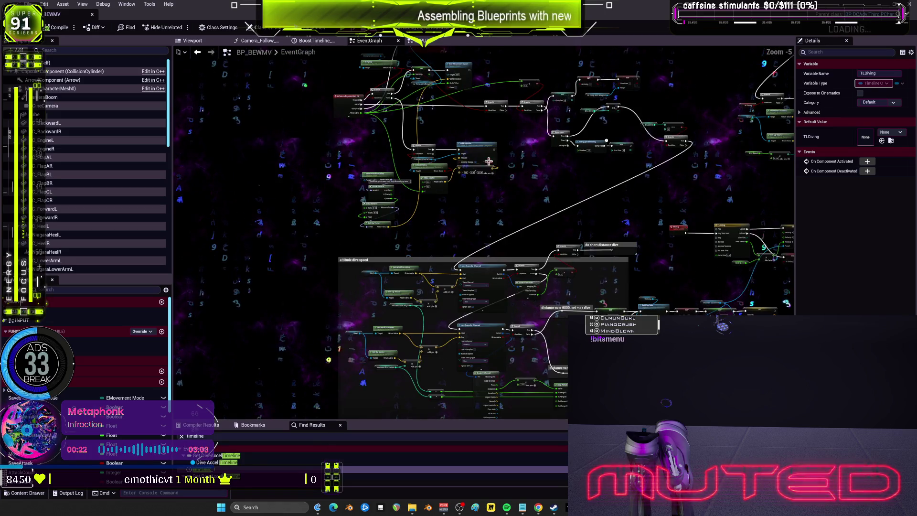
pyautogui.moveTo(540, 205)
pyautogui.mouseDown()
pyautogui.moveTo(432, 224)
pyautogui.moveTo(716, 105)
pyautogui.mouseUp()
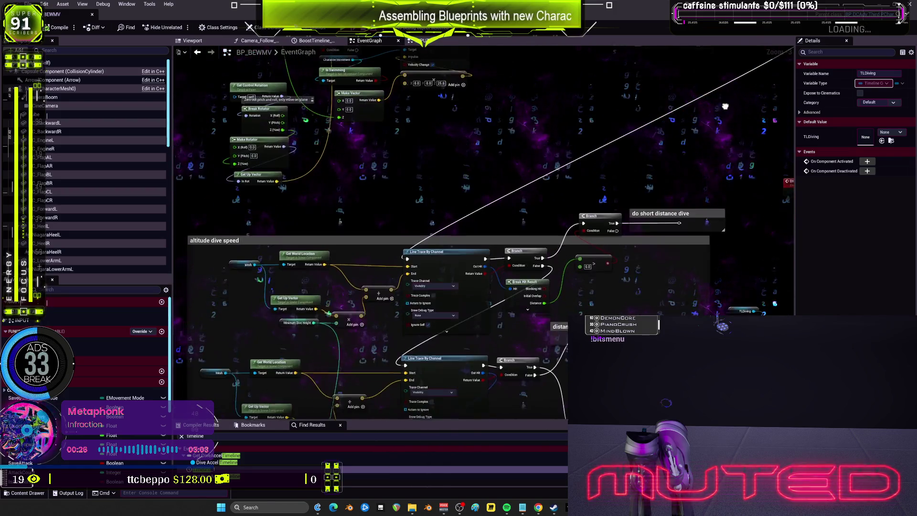
pyautogui.scroll(2, 441, 284)
pyautogui.click(441, 284)
pyautogui.moveTo(489, 233)
pyautogui.mouseDown()
pyautogui.moveTo(498, 284)
pyautogui.moveTo(623, 215)
pyautogui.moveTo(622, 164)
pyautogui.moveTo(695, 184)
pyautogui.moveTo(391, 206)
pyautogui.moveTo(518, 235)
pyautogui.moveTo(334, 282)
pyautogui.mouseUp()
pyautogui.scroll(-1, 542, 287)
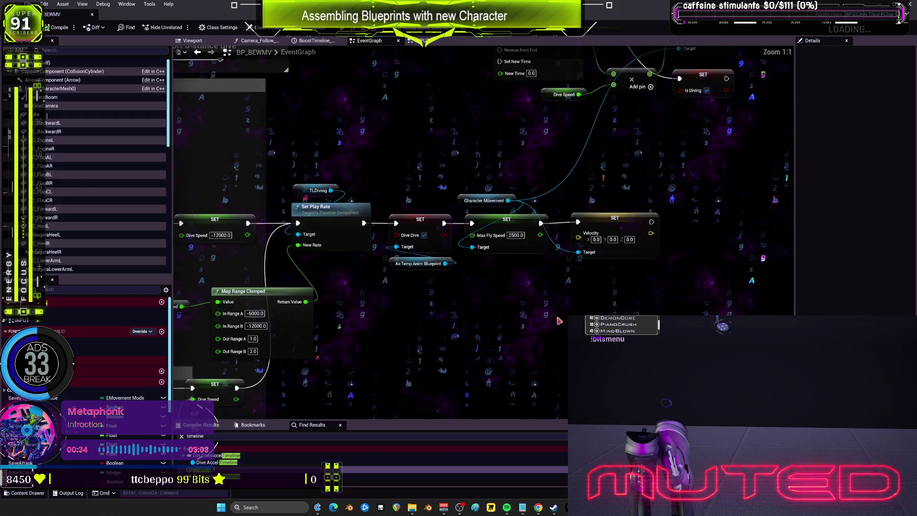
pyautogui.scroll(2, 496, 304)
pyautogui.moveTo(434, 197)
pyautogui.mouseDown()
pyautogui.moveTo(412, 213)
pyautogui.moveTo(470, 215)
pyautogui.mouseUp()
pyautogui.scroll(-1, 403, 225)
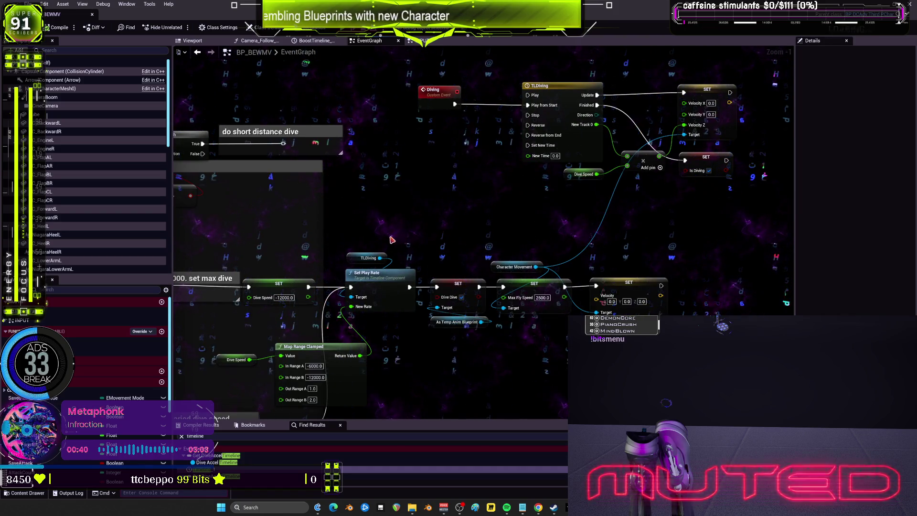
pyautogui.moveTo(391, 239); pyautogui.dragTo(433, 229)
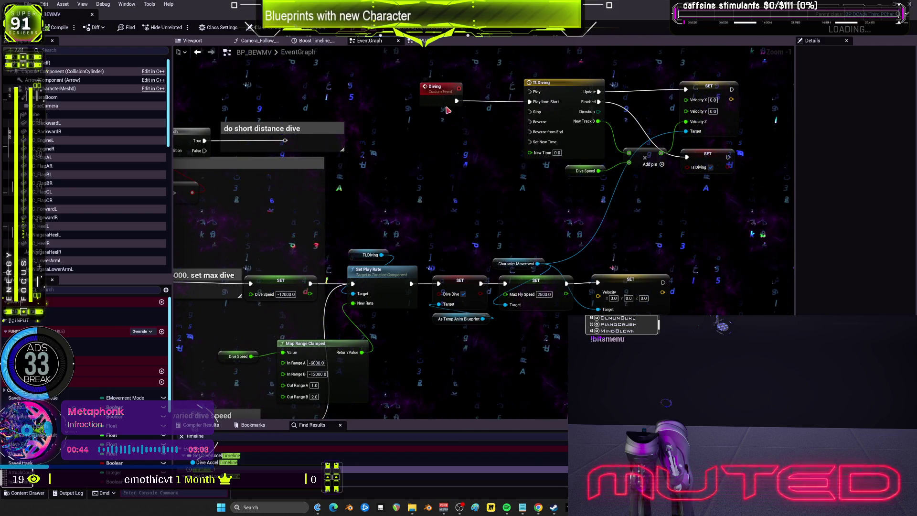
# - Add a breakpoint to the Diving custom event
pyautogui.click(431, 87)
pyautogui.rightClick(429, 97)
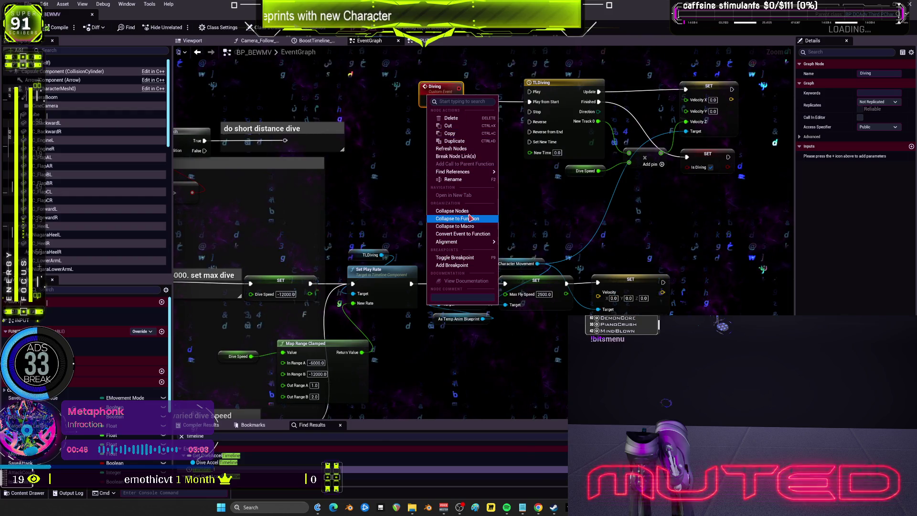
pyautogui.click(454, 258)
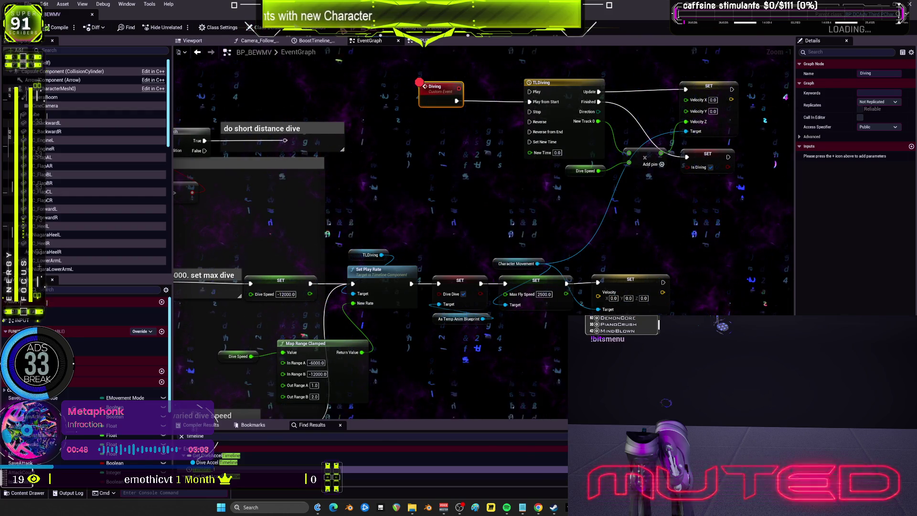
# - Play-test a dive off the edge to hit the breakpoint, then stop the session
pyautogui.hotkey('alt', 'p')
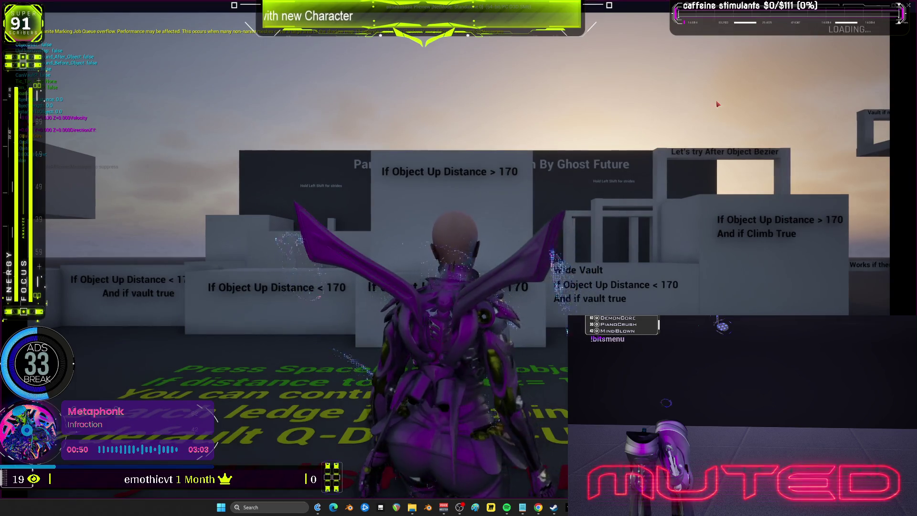
pyautogui.press('w')
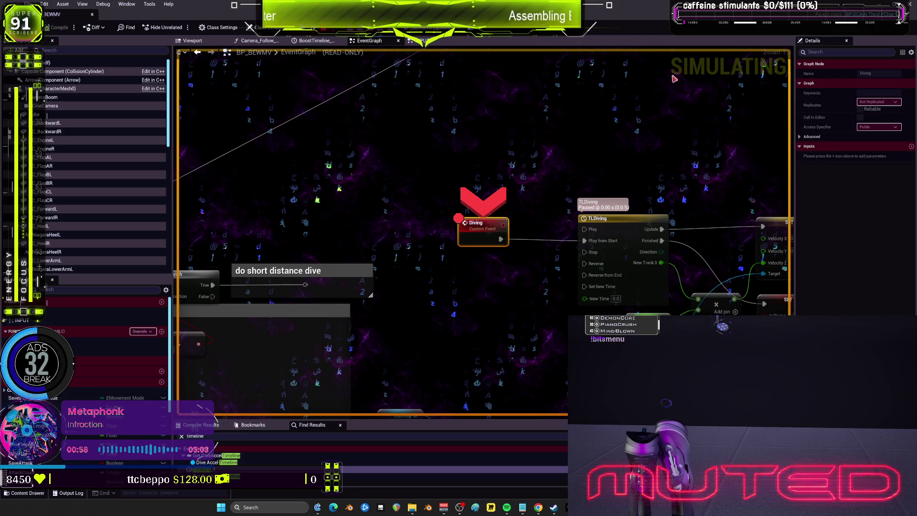
pyautogui.press('Escape')
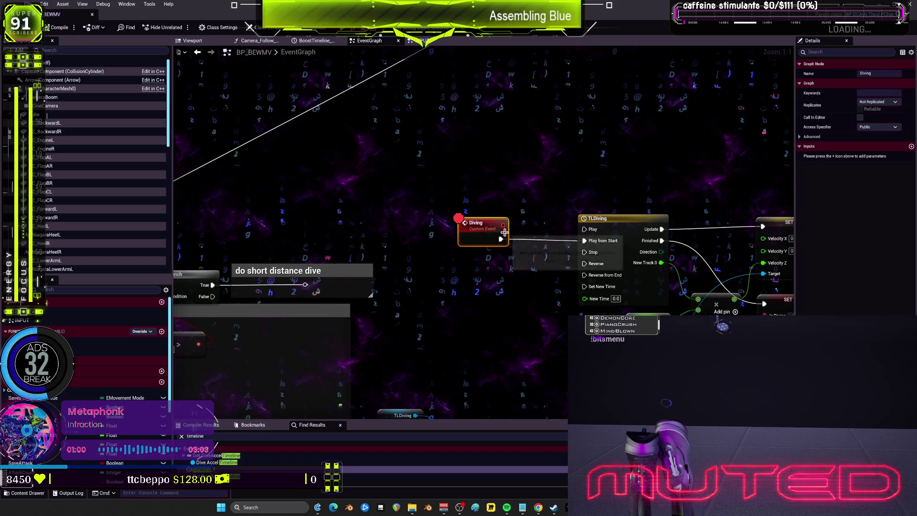
pyautogui.doubleClick(477, 223)
pyautogui.click(498, 197)
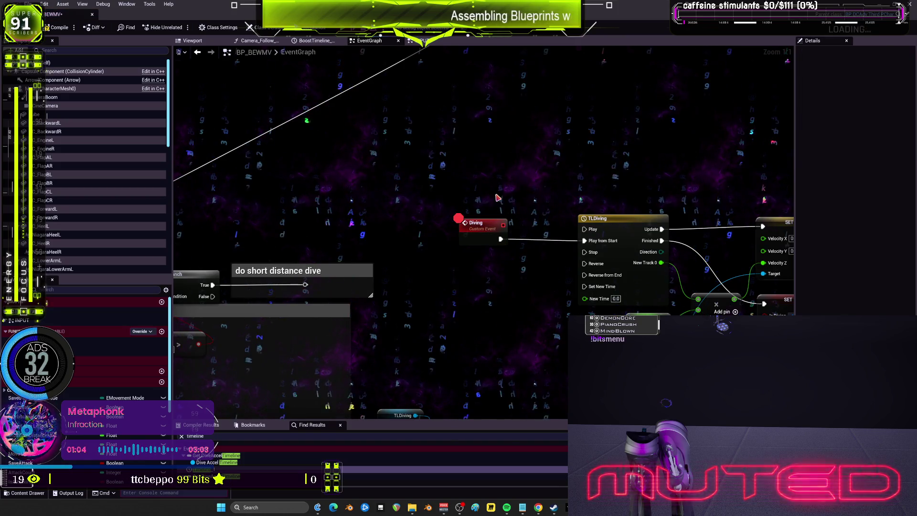
# - Search all Blueprints for 'Diving' and open the Temp_AnimBlueprint result in its graph
pyautogui.hotkey('ctrl', 'shift', 'f')
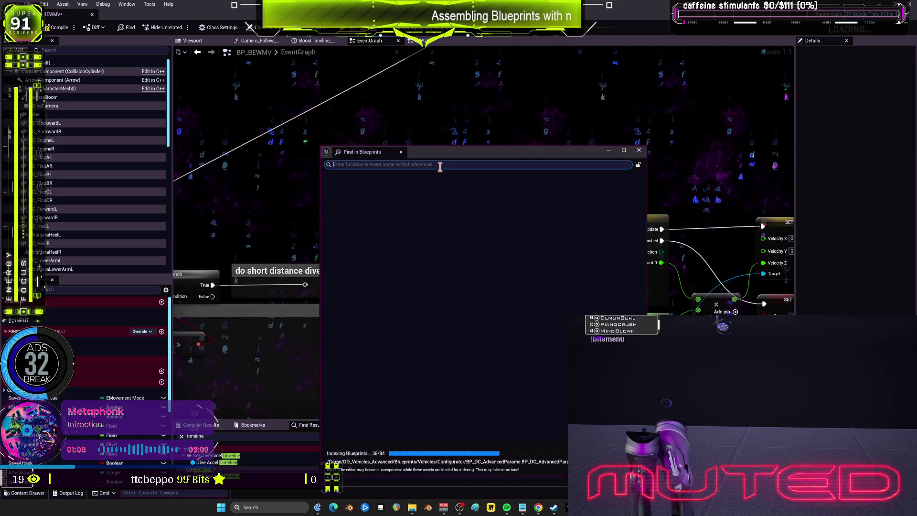
pyautogui.write('Diving')
pyautogui.press('Return')
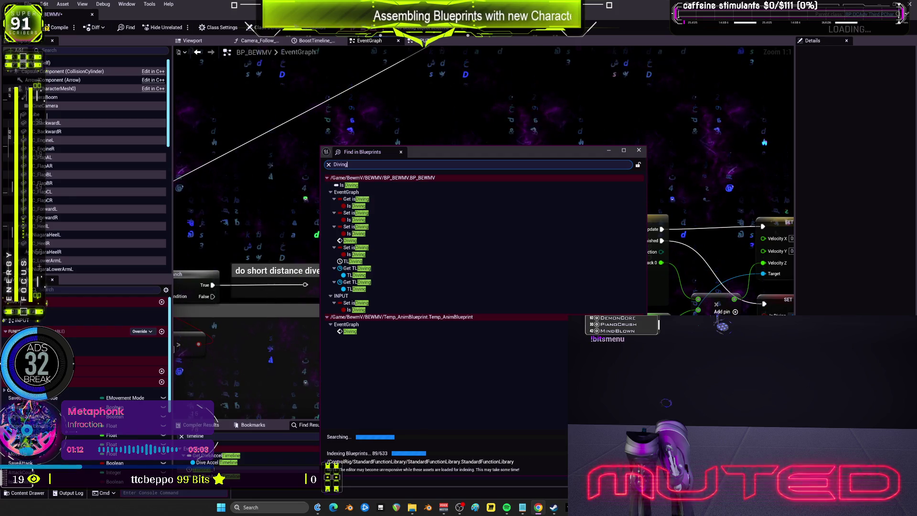
pyautogui.click(377, 333)
pyautogui.doubleClick(377, 333)
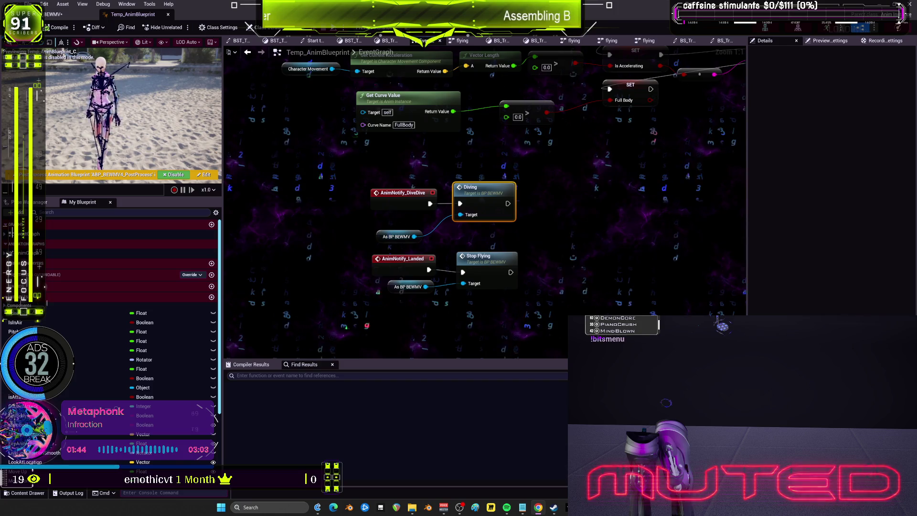
# - Return to the level editor and close the Find in Blueprints results window
pyautogui.hotkey('alt', 'shift', 'f')
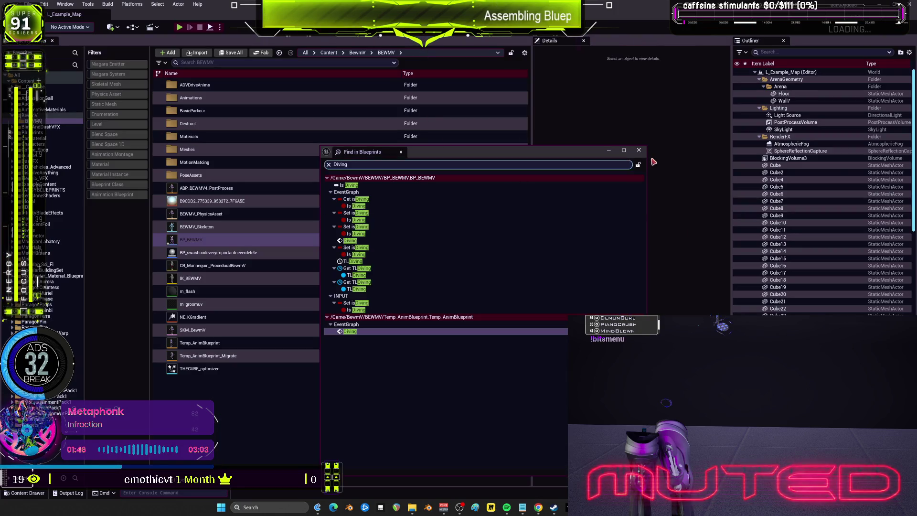
pyautogui.click(639, 151)
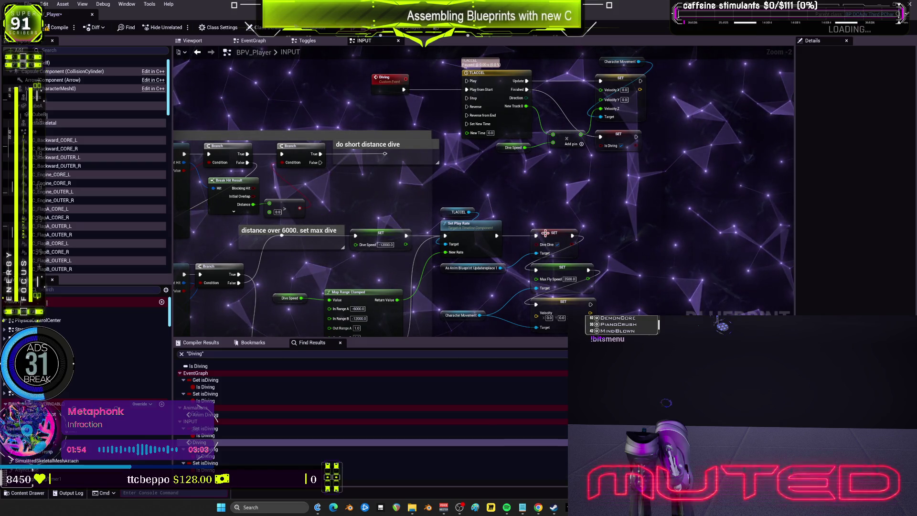
# - Shrink the BPV_Player editor window to reveal the Content Browser
pyautogui.scroll(-3, 303, 76)
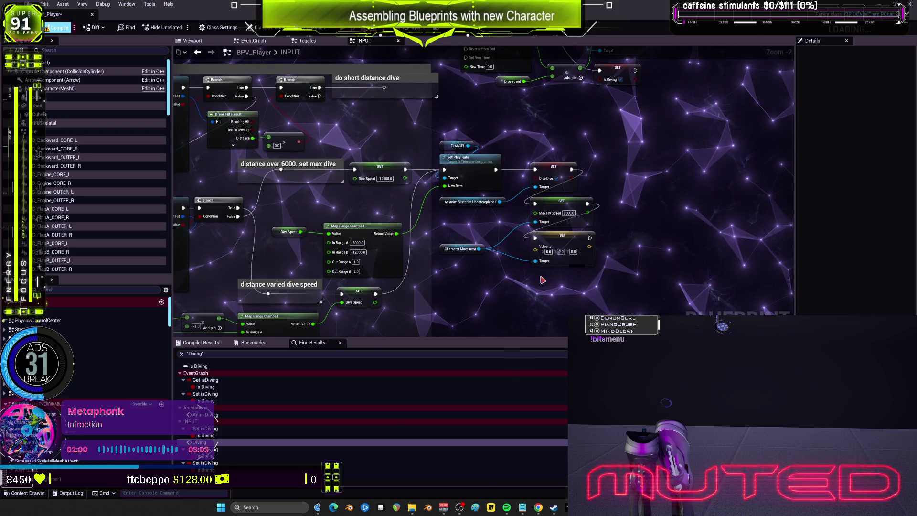
pyautogui.scroll(1, 431, 136)
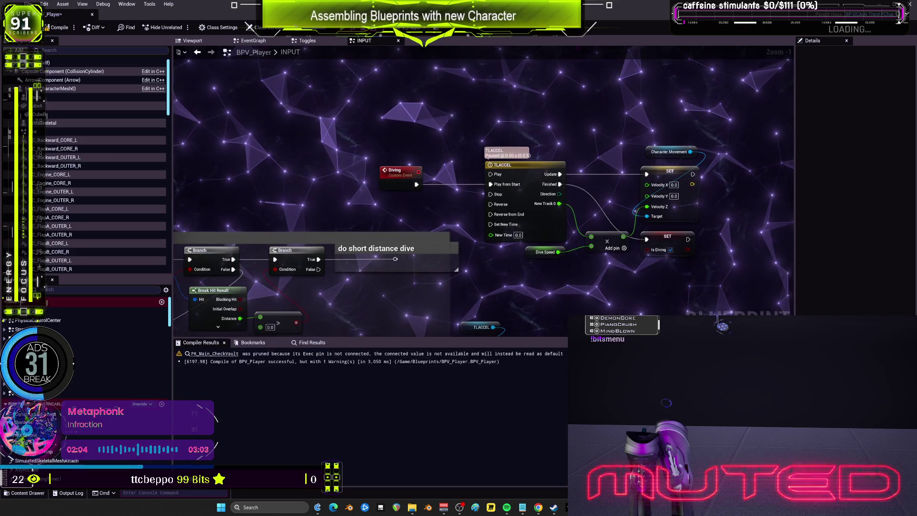
pyautogui.moveTo(63, 15); pyautogui.dragTo(305, 255)
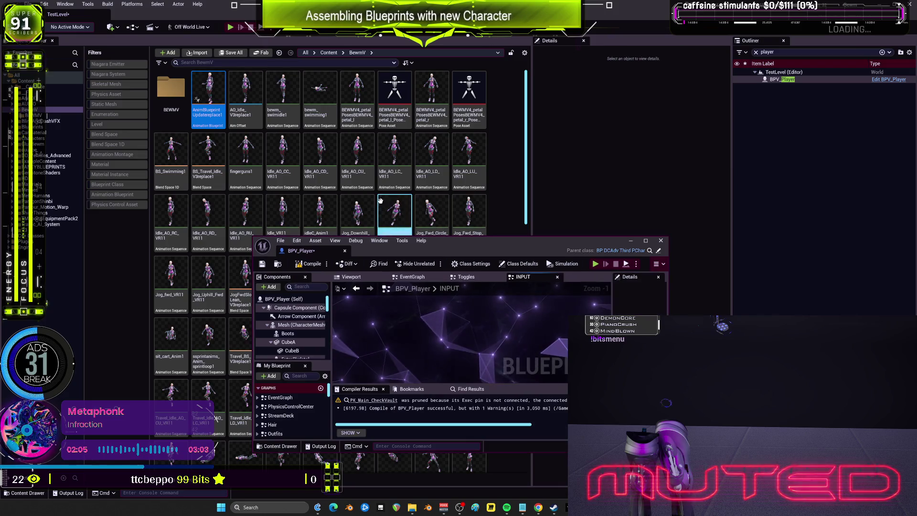
# - Open AnimBlueprintUpdatereplace1 maximized at its EventGraph
pyautogui.doubleClick(208, 93)
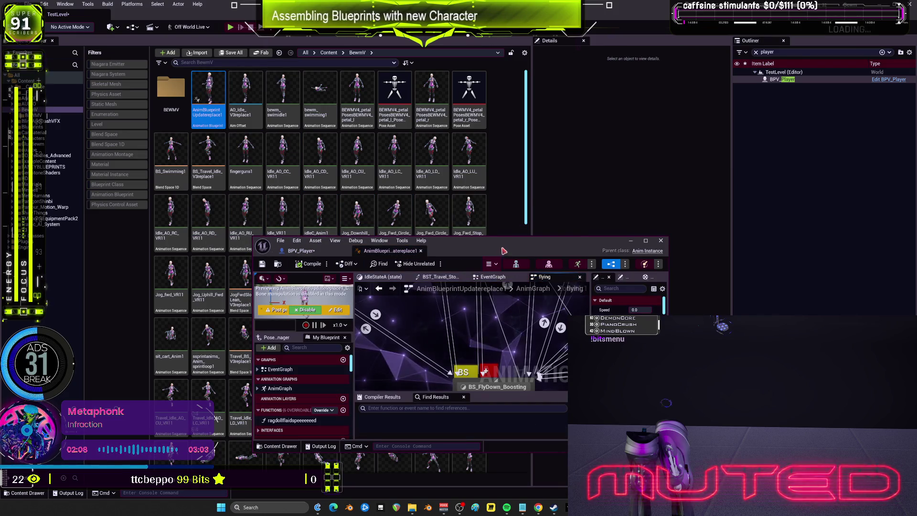
pyautogui.doubleClick(459, 240)
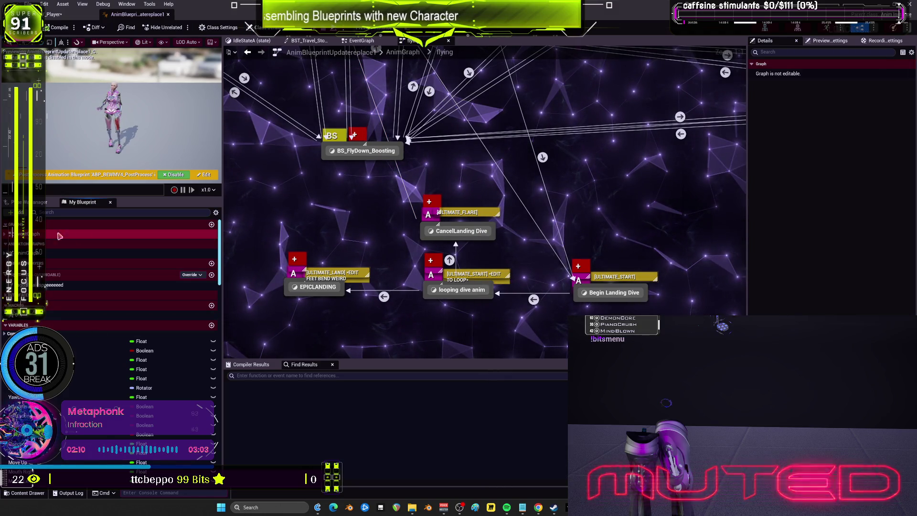
pyautogui.doubleClick(95, 233)
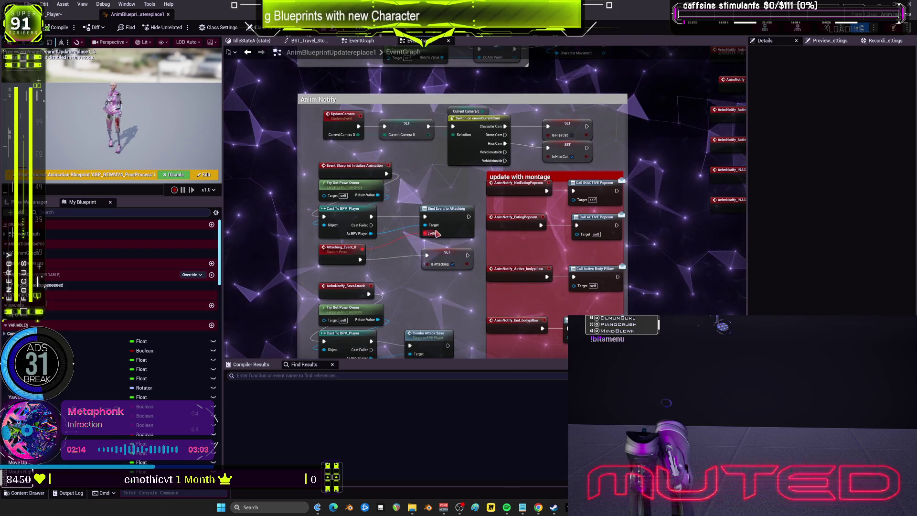
# - Review the Anim Notify and Blueprint Update Animation nodes, then jump to Anim Diving in BPV_Player
pyautogui.moveTo(429, 179); pyautogui.dragTo(439, 111)
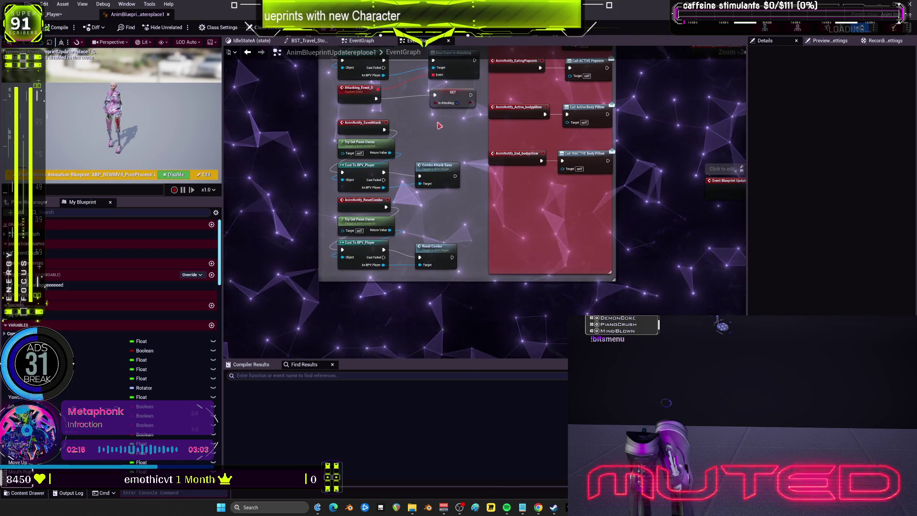
pyautogui.scroll(-3, 439, 125)
pyautogui.scroll(5, 514, 264)
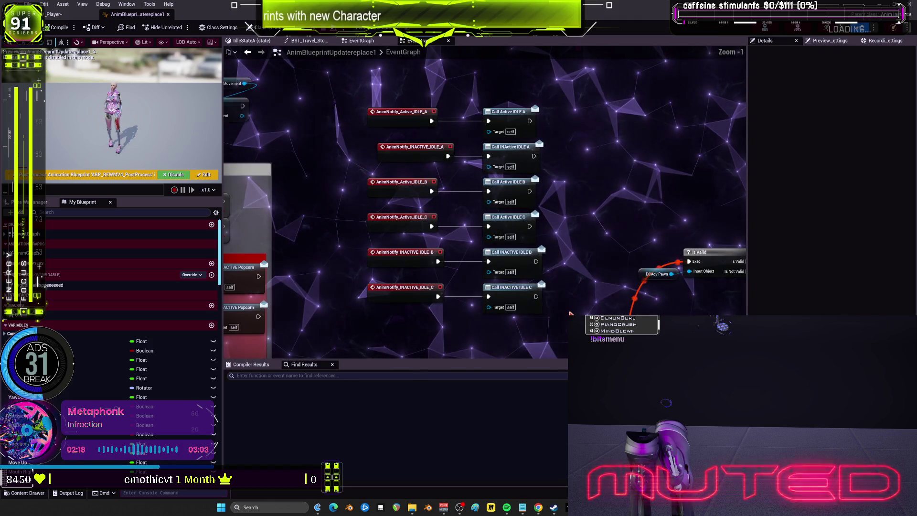
pyautogui.moveTo(518, 191); pyautogui.dragTo(517, 51)
pyautogui.scroll(-4, 505, 288)
pyautogui.scroll(3, 428, 181)
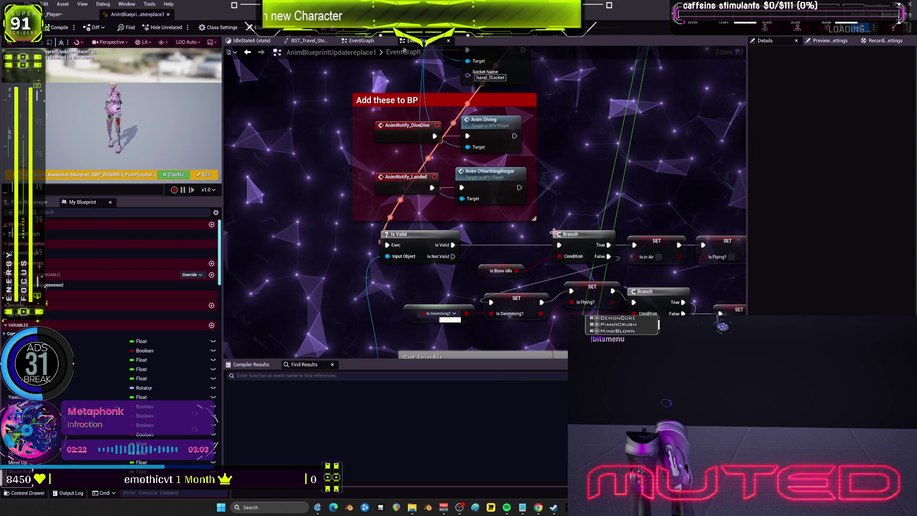
pyautogui.moveTo(545, 165); pyautogui.dragTo(512, 228)
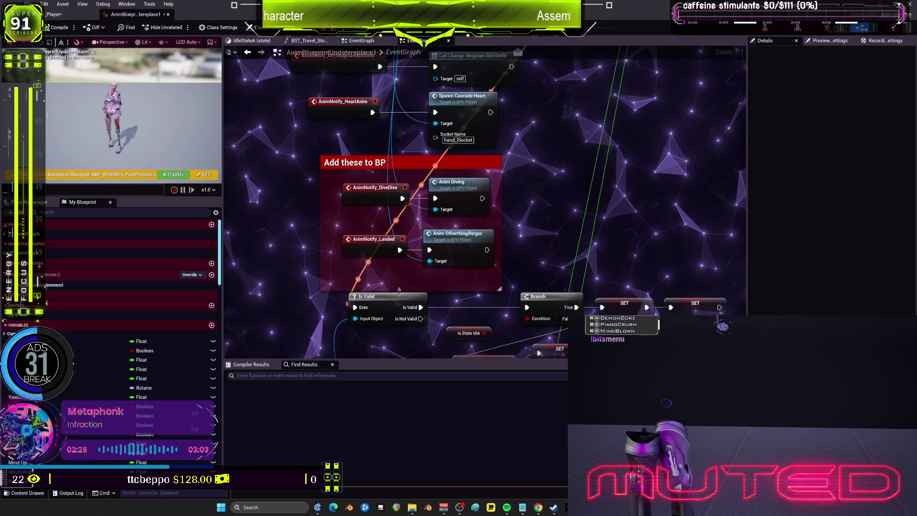
pyautogui.moveTo(313, 168); pyautogui.dragTo(475, 180)
pyautogui.doubleClick(474, 180)
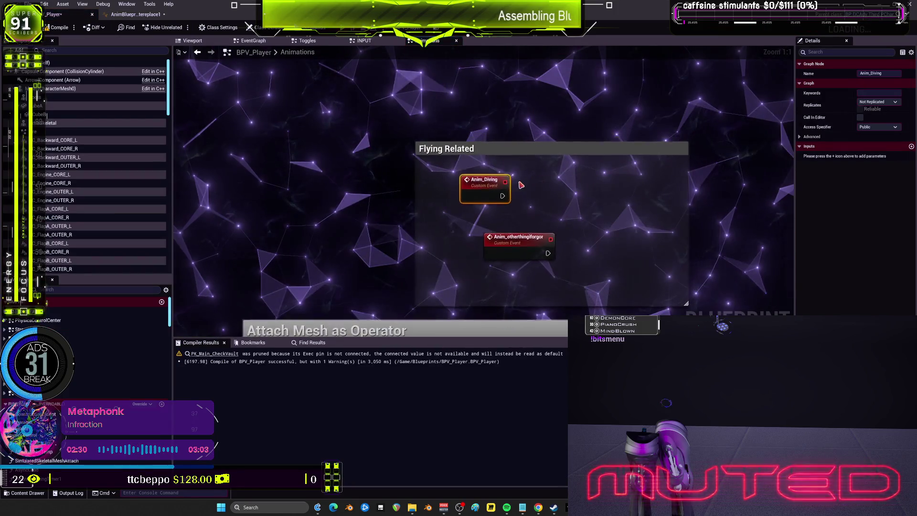
# - Paste the Anim_Diving and Anim_otherthingiforgor events into the INPUT graph beside the Diving event
pyautogui.moveTo(620, 257); pyautogui.dragTo(422, 203)
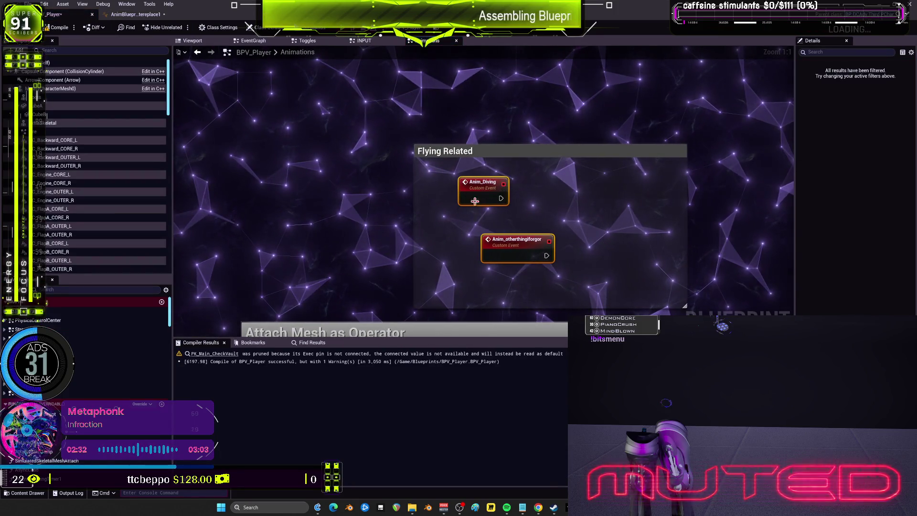
pyautogui.scroll(-5, 451, 238)
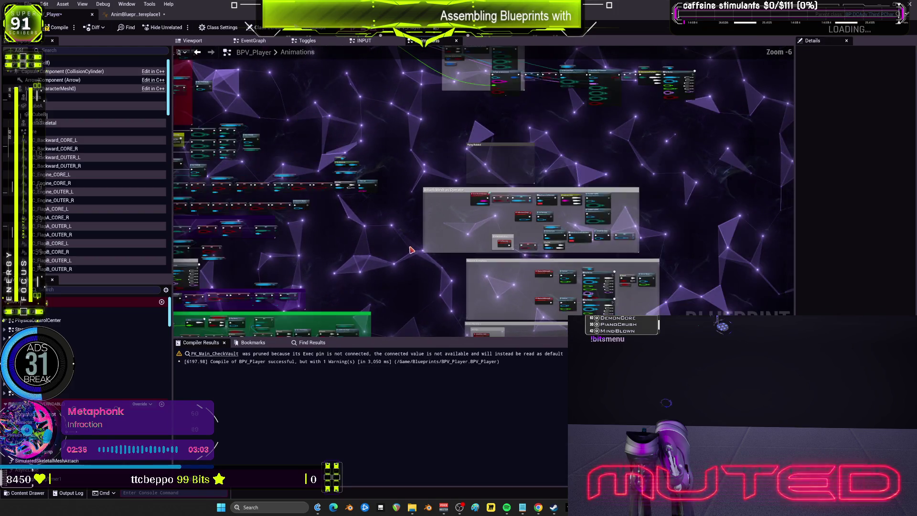
pyautogui.scroll(-1, 414, 269)
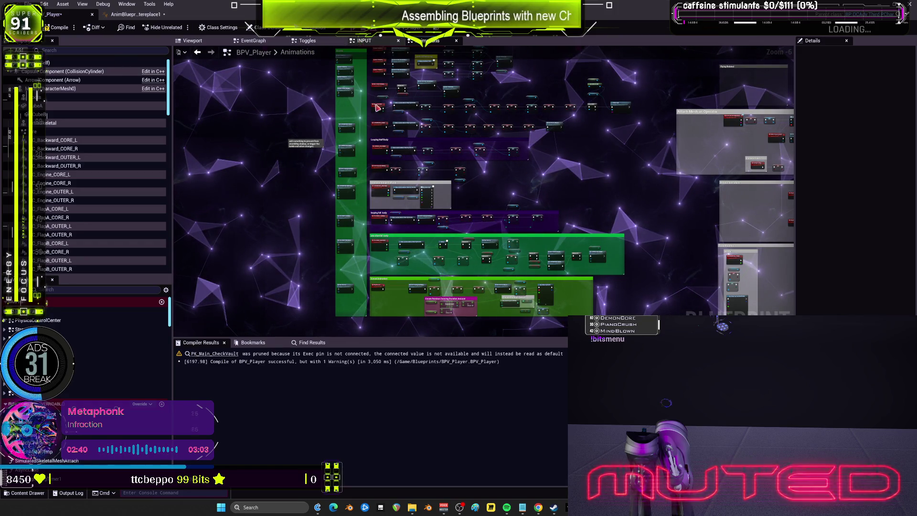
pyautogui.doubleClick(422, 182)
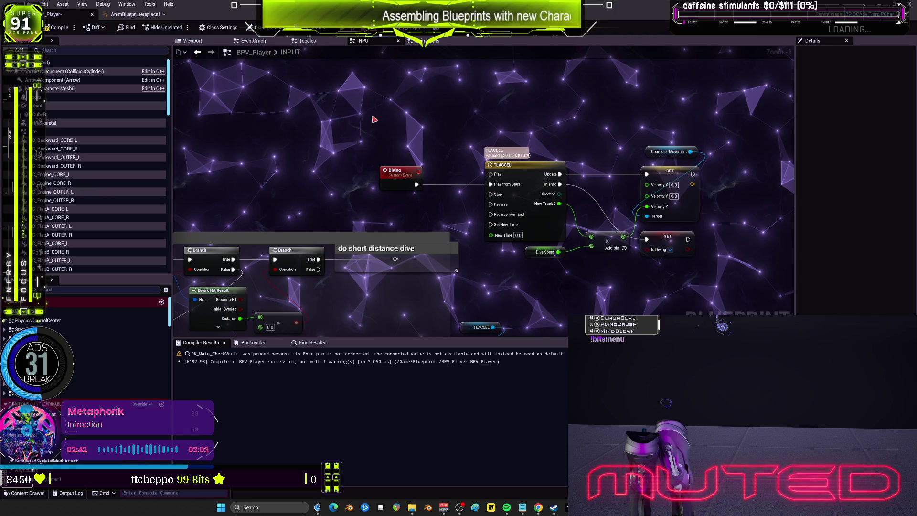
pyautogui.hotkey('ctrl', 'v')
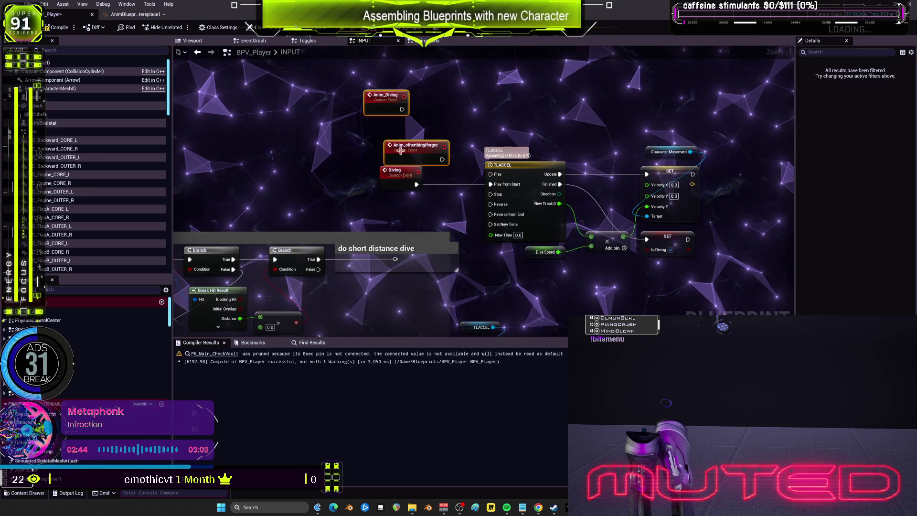
pyautogui.click(414, 157)
pyautogui.moveTo(413, 157); pyautogui.dragTo(308, 177)
pyautogui.moveTo(406, 110)
pyautogui.mouseDown()
pyautogui.moveTo(416, 150)
pyautogui.moveTo(489, 185)
pyautogui.mouseUp()
# - Wire Anim_Diving to TLACCEL's Play from Start in place of Diving, then delete Anim_otherthingiforgor
pyautogui.click(391, 171)
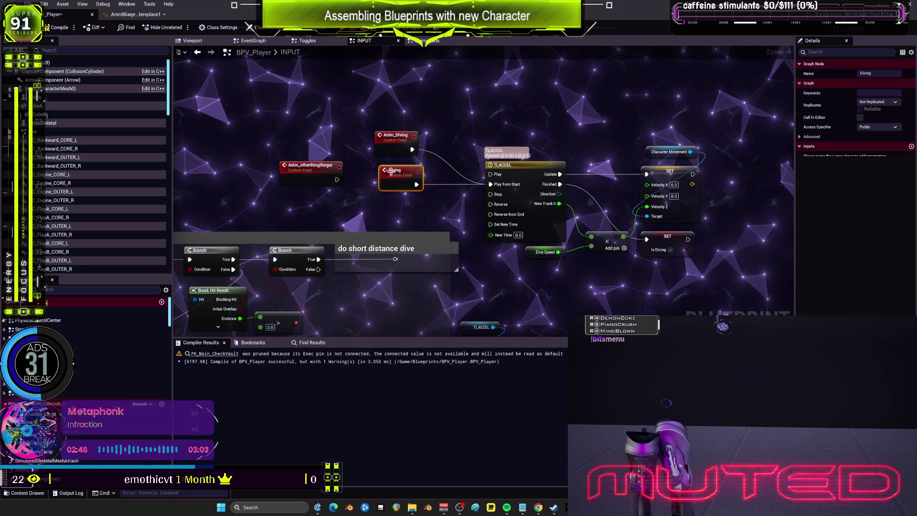
pyautogui.press('Delete')
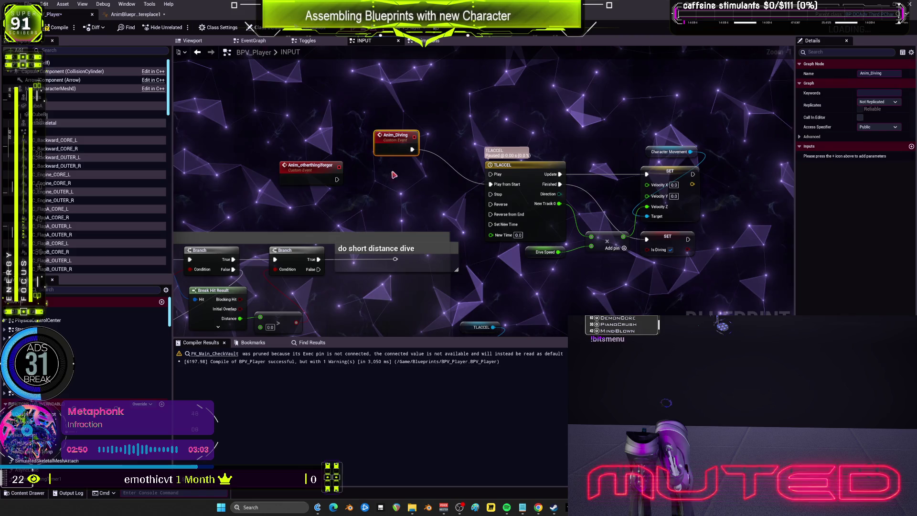
pyautogui.moveTo(396, 135); pyautogui.dragTo(430, 170)
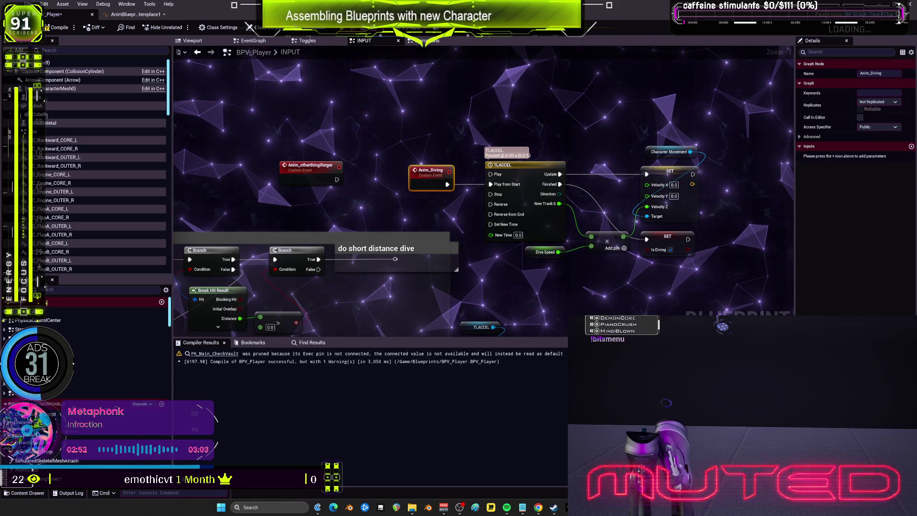
pyautogui.doubleClick(311, 174)
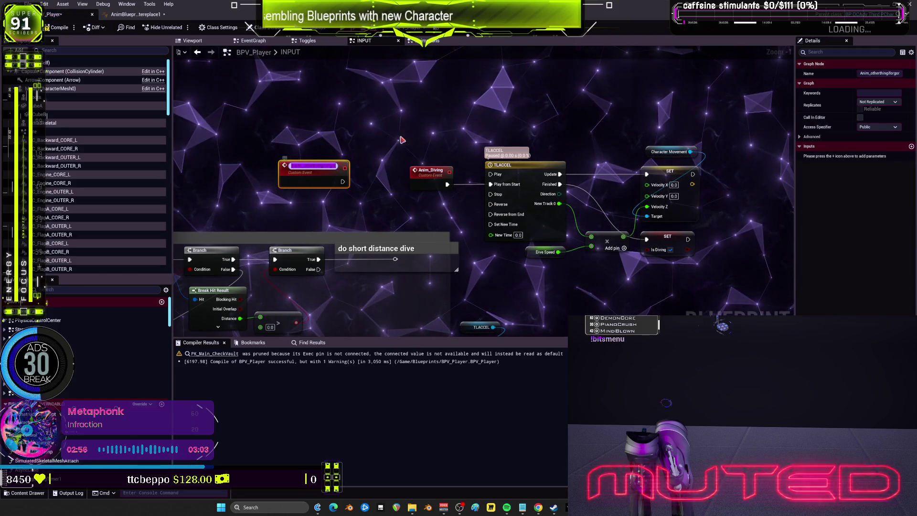
pyautogui.press('Return')
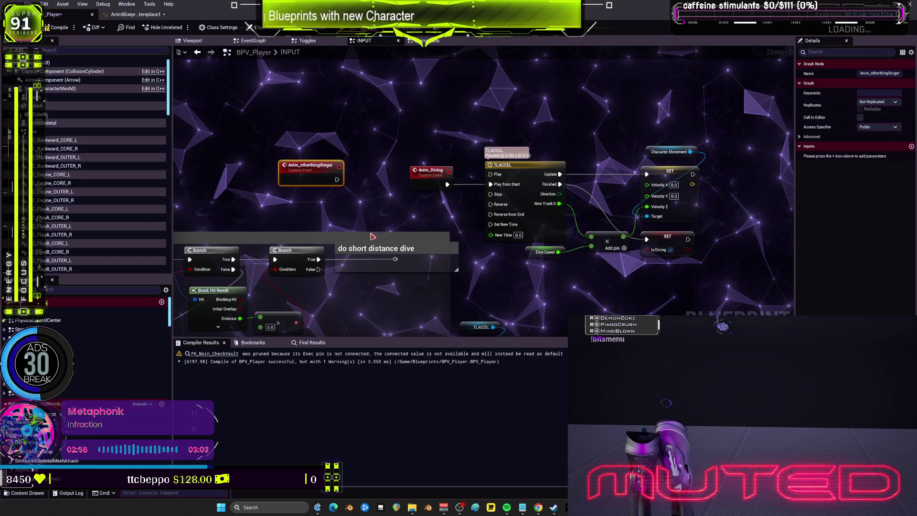
pyautogui.press('Delete')
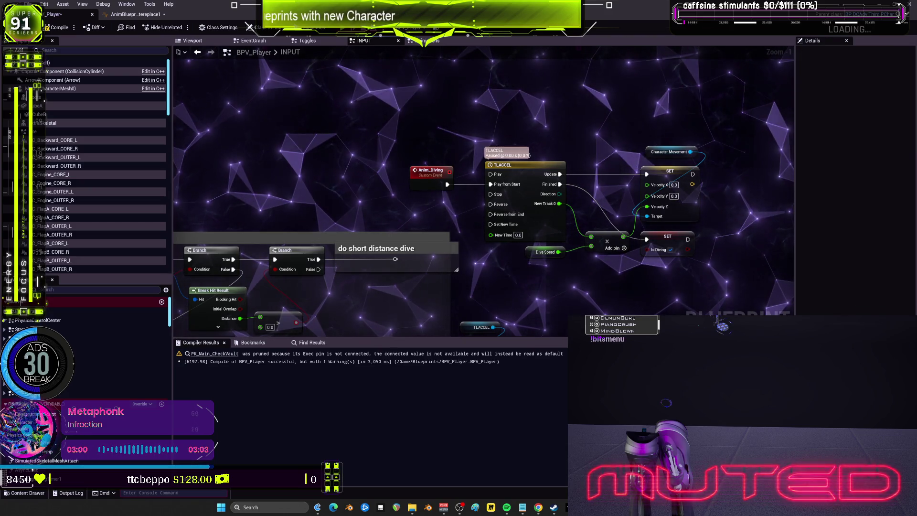
pyautogui.scroll(-5, 475, 217)
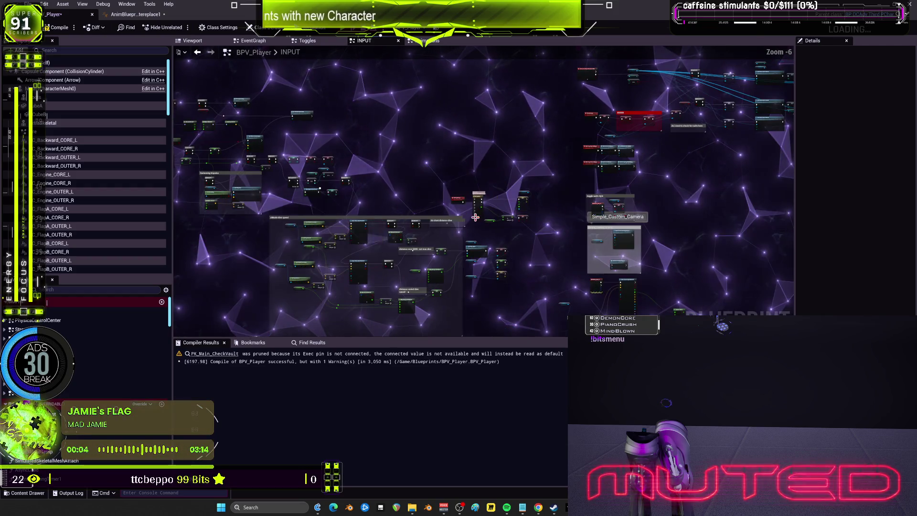
# - Locate the StopFlying event and check where it is referenced
pyautogui.moveTo(465, 192)
pyautogui.mouseDown()
pyautogui.moveTo(610, 176)
pyautogui.moveTo(340, 195)
pyautogui.mouseUp()
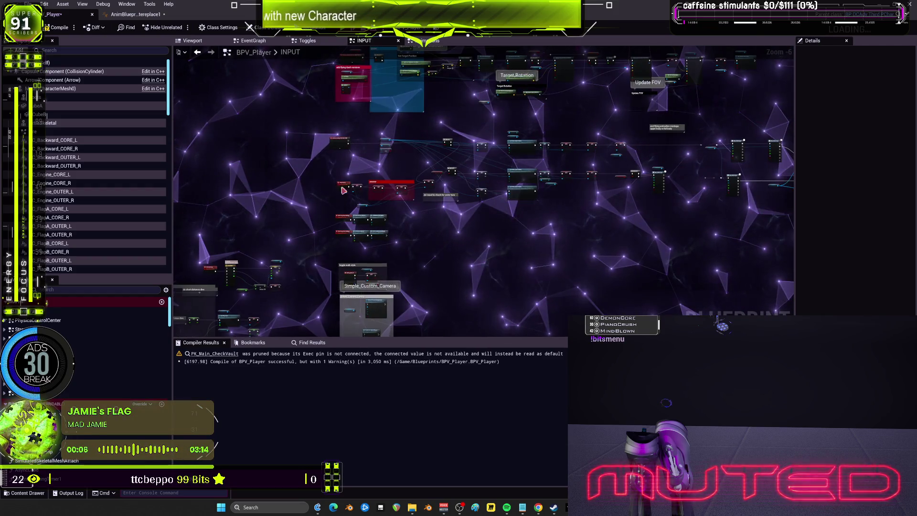
pyautogui.moveTo(393, 164); pyautogui.dragTo(391, 180)
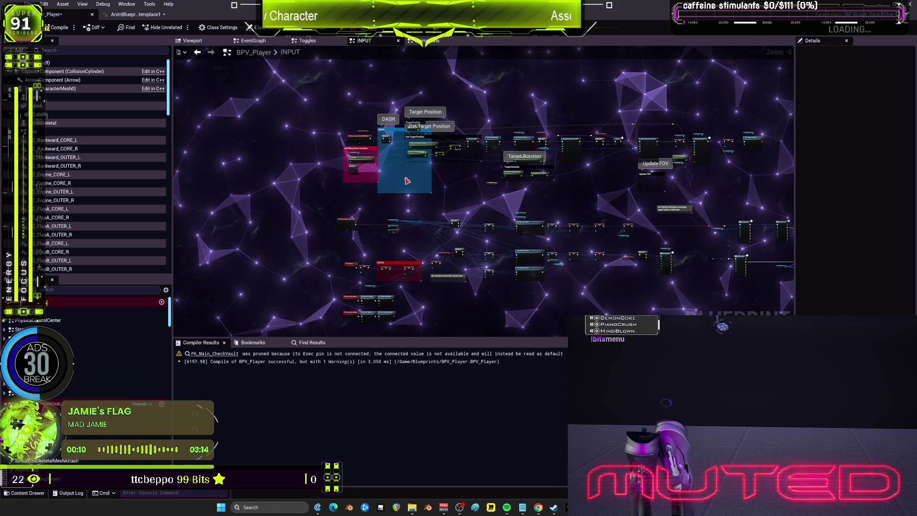
pyautogui.scroll(4, 507, 188)
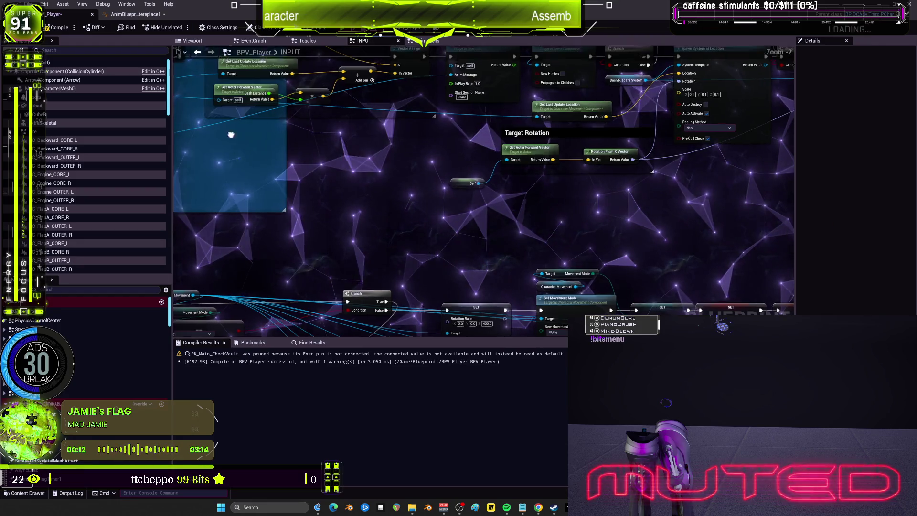
pyautogui.moveTo(526, 305)
pyautogui.mouseDown()
pyautogui.moveTo(505, 244)
pyautogui.moveTo(362, 187)
pyautogui.moveTo(431, 139)
pyautogui.mouseUp()
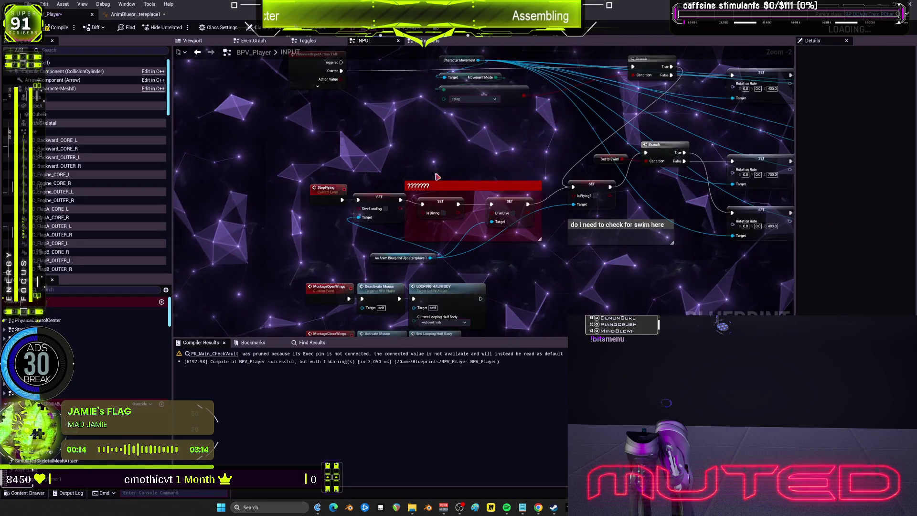
pyautogui.scroll(2, 324, 181)
pyautogui.click(327, 196)
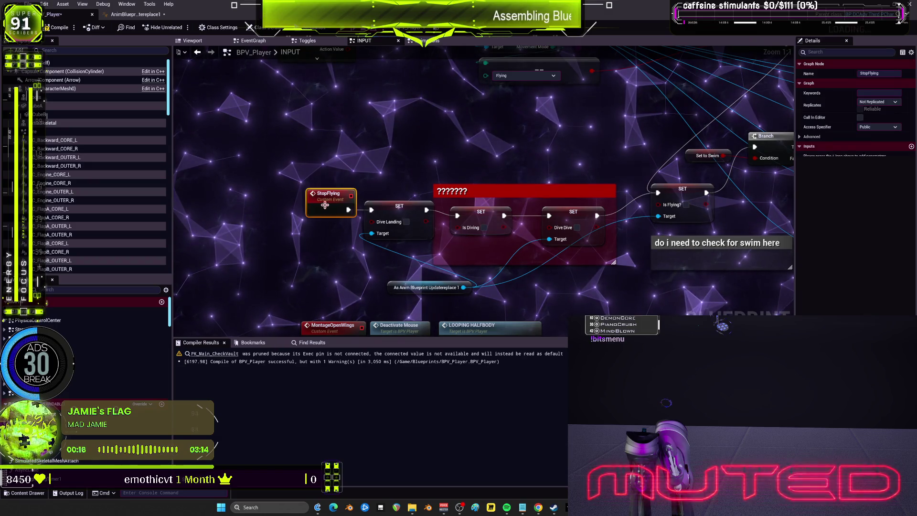
pyautogui.rightClick(325, 203)
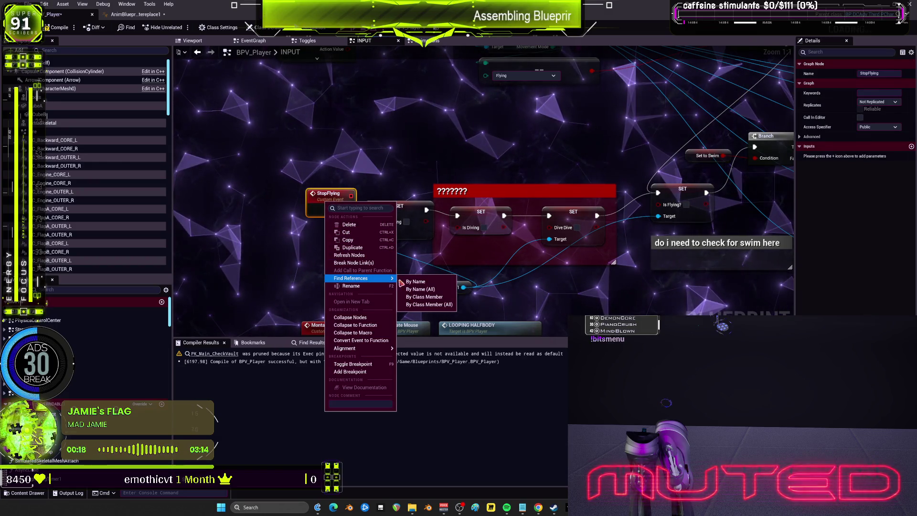
pyautogui.press('Escape')
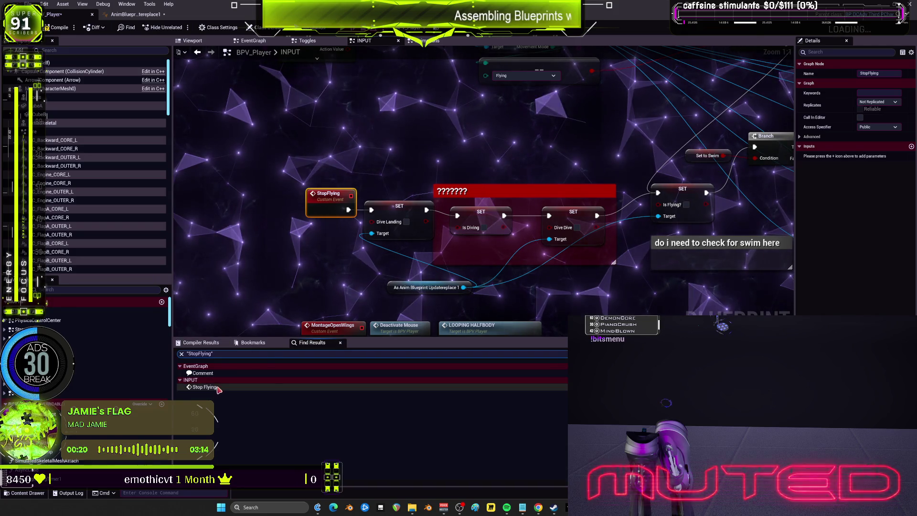
pyautogui.rightClick(297, 146)
pyautogui.press('Escape')
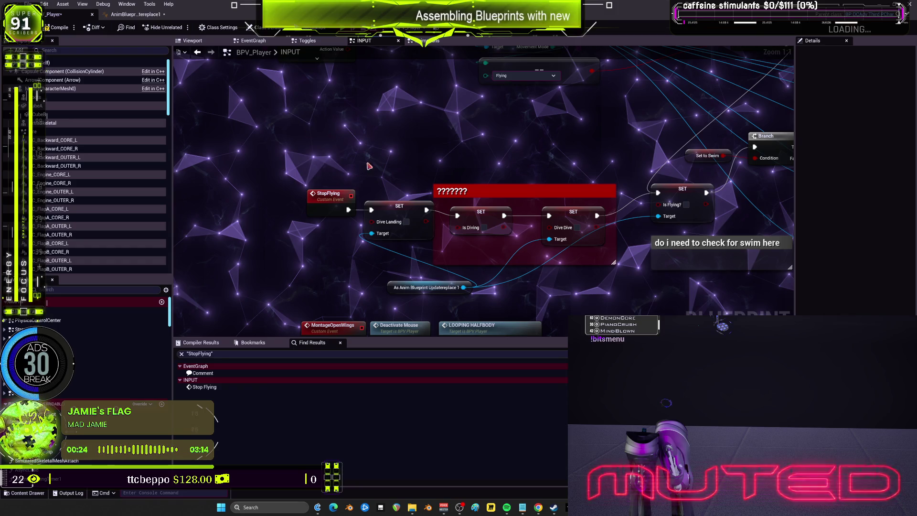
# - Replace StopFlying with Anim_otherthingiforgor feeding the Dive Landing SET node, then compile and save all
pyautogui.hotkey('ctrl', 'v')
pyautogui.moveTo(360, 136)
pyautogui.mouseDown()
pyautogui.moveTo(372, 209)
pyautogui.moveTo(318, 201)
pyautogui.mouseUp()
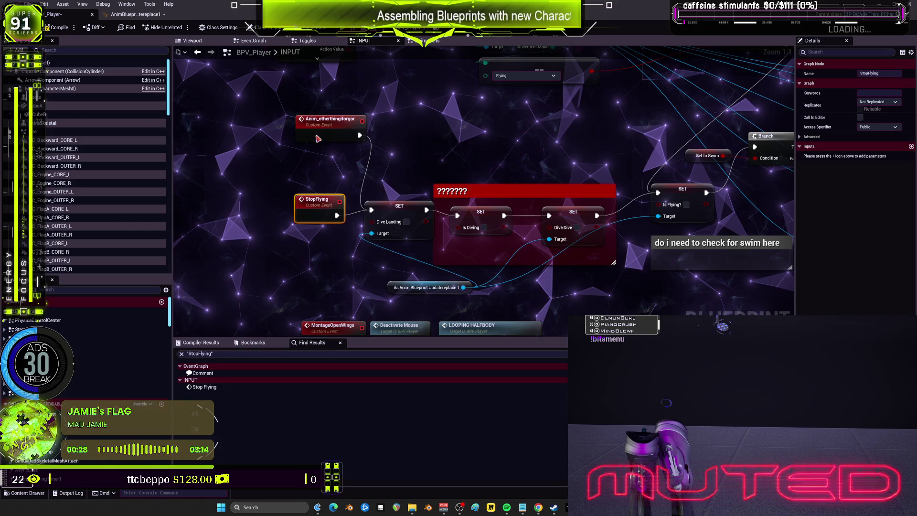
pyautogui.press('Delete')
pyautogui.moveTo(318, 142)
pyautogui.mouseDown()
pyautogui.moveTo(313, 214)
pyautogui.moveTo(299, 221)
pyautogui.mouseUp()
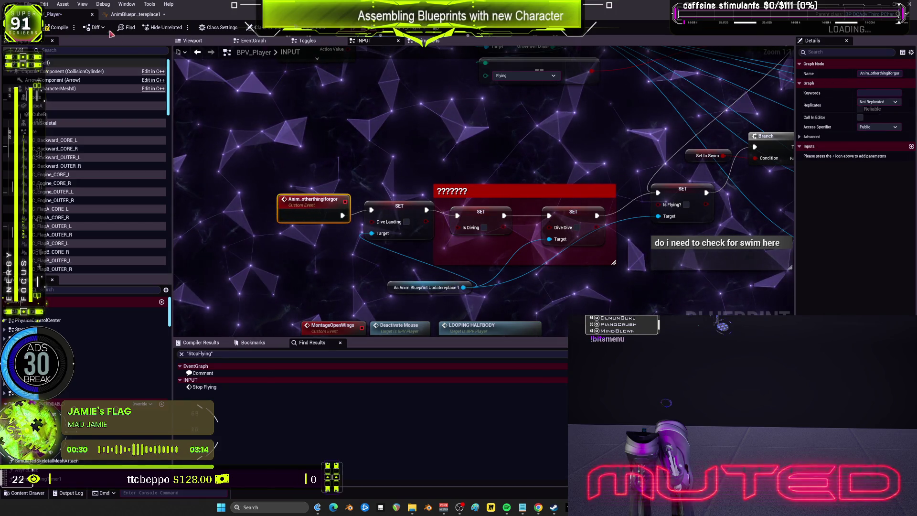
pyautogui.click(57, 29)
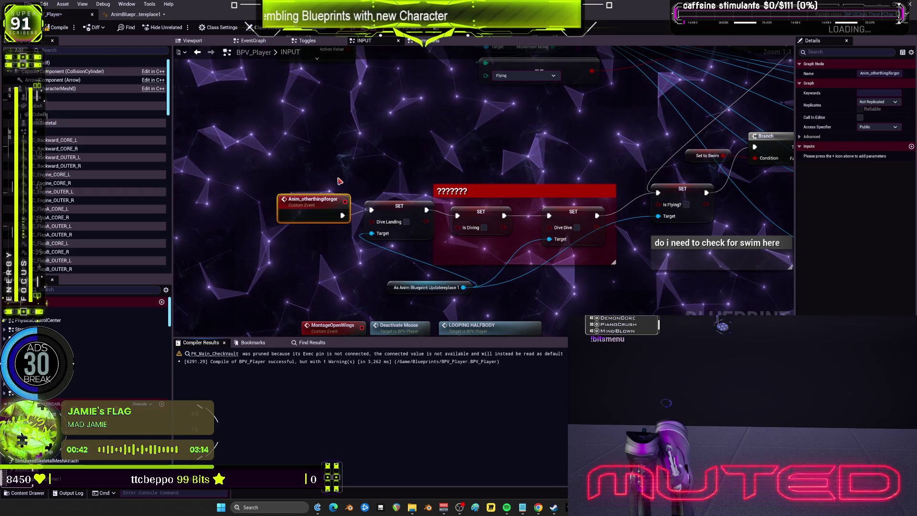
pyautogui.hotkey('ctrl', 'shift', 's')
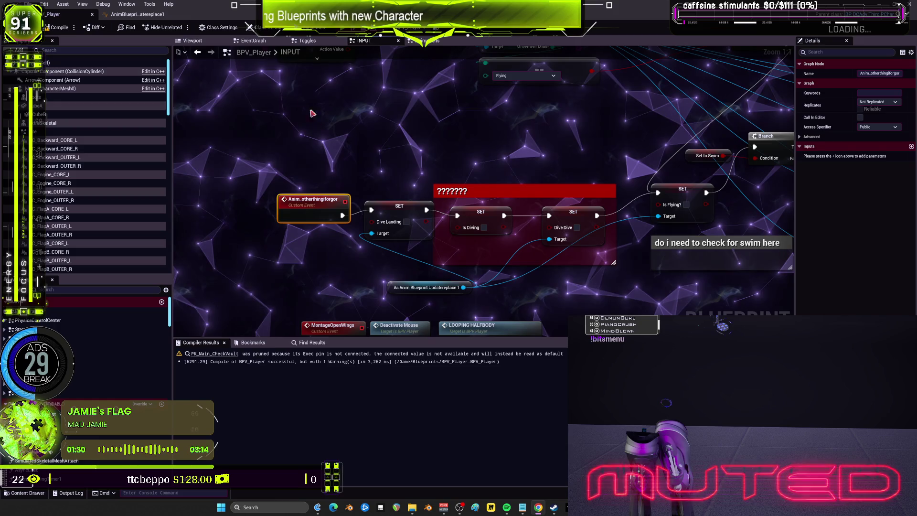
# - Launch a Play-In-Editor session to watch the character take off, dive and fly
pyautogui.hotkey('alt', 'p')
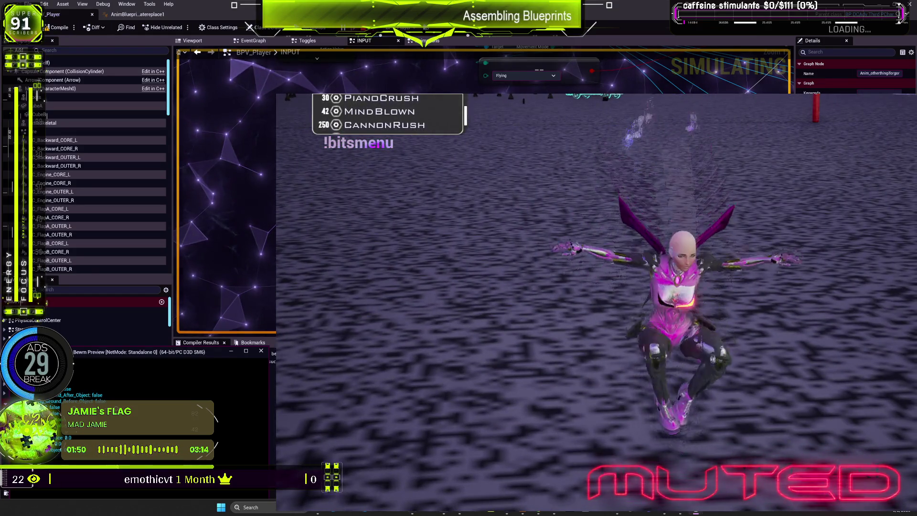
# - End the play test and bring BPV_Player's INPUT graph back in front of the game preview
pyautogui.press('Escape')
pyautogui.hotkey('alt', 'Tab')
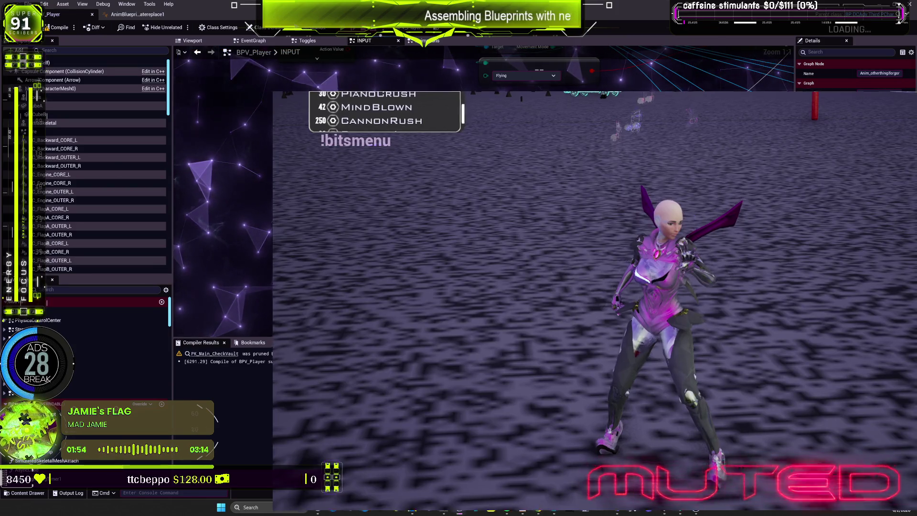
pyautogui.hotkey('alt', 'Tab')
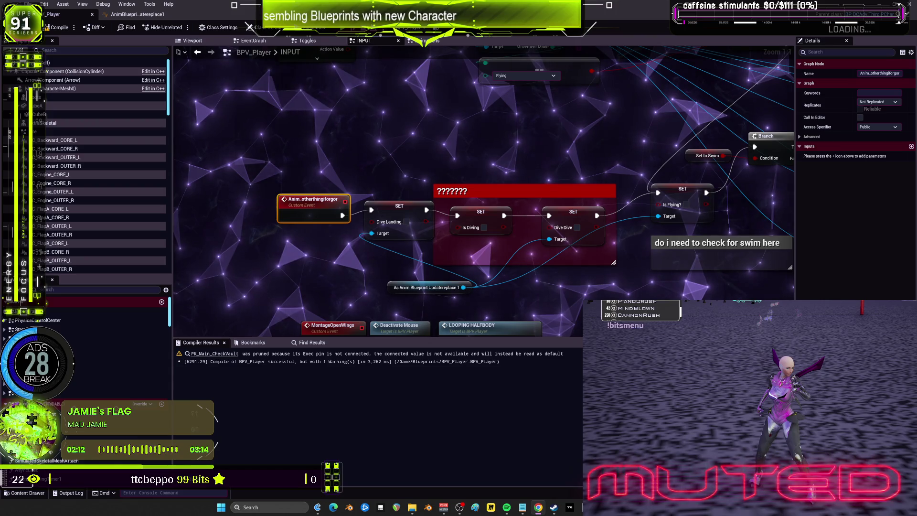
pyautogui.click(29, 3)
pyautogui.click(54, 55)
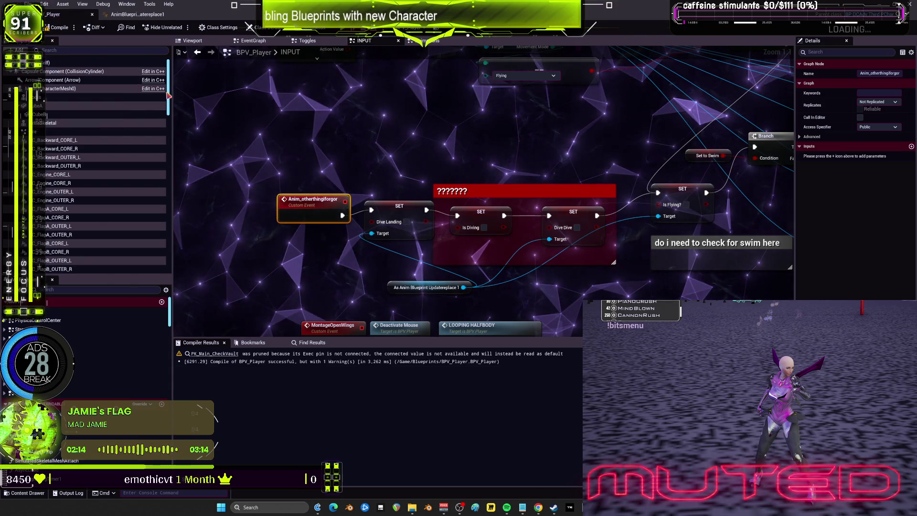
# - In the Notepad to-do notes, delete the swimming bool check line and its blank line
pyautogui.click(522, 507)
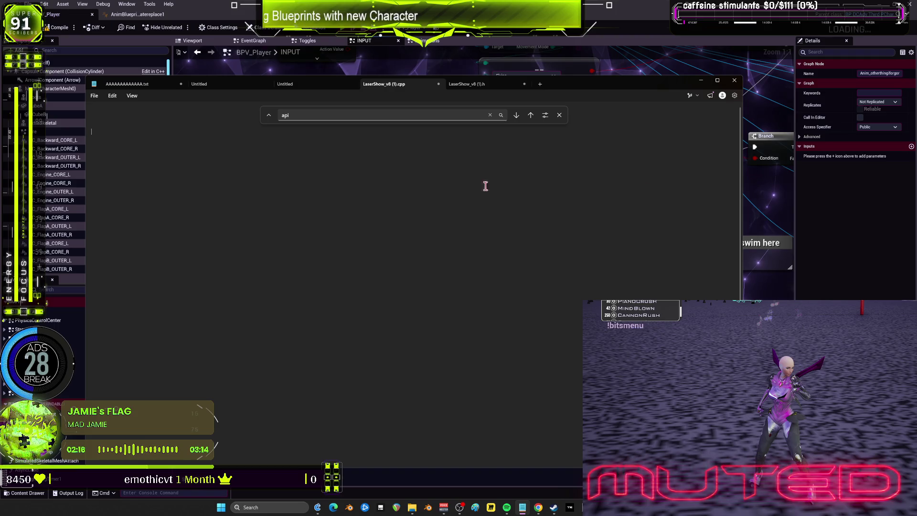
pyautogui.click(127, 83)
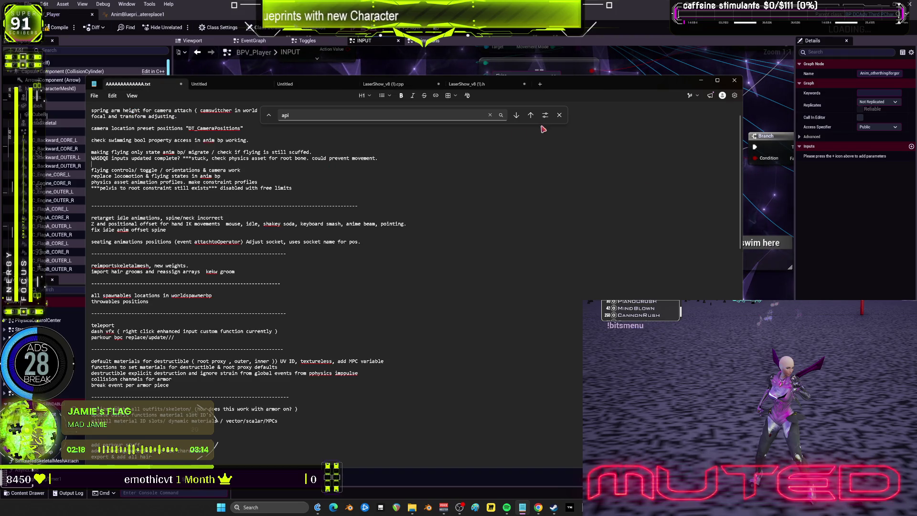
pyautogui.click(558, 115)
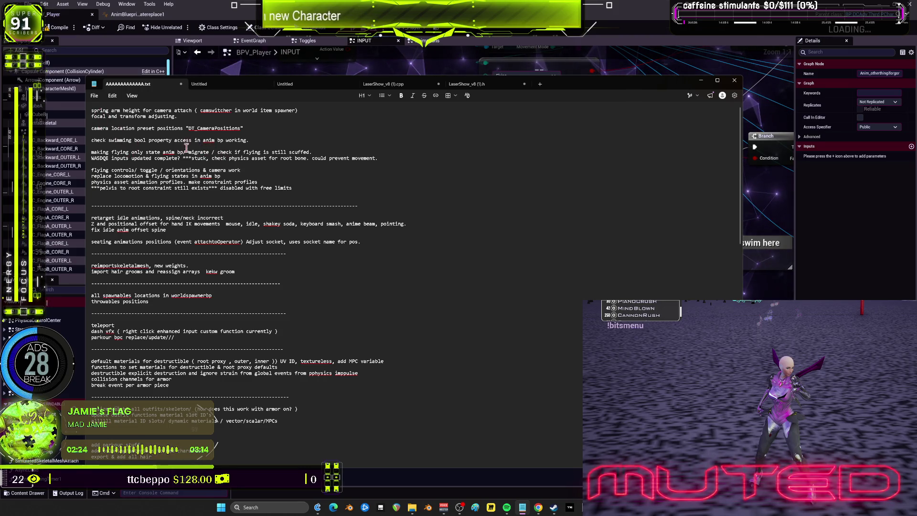
pyautogui.hotkey('shift', 'Home')
pyautogui.press('BackSpace')
pyautogui.press('Delete')
pyautogui.press('Delete')
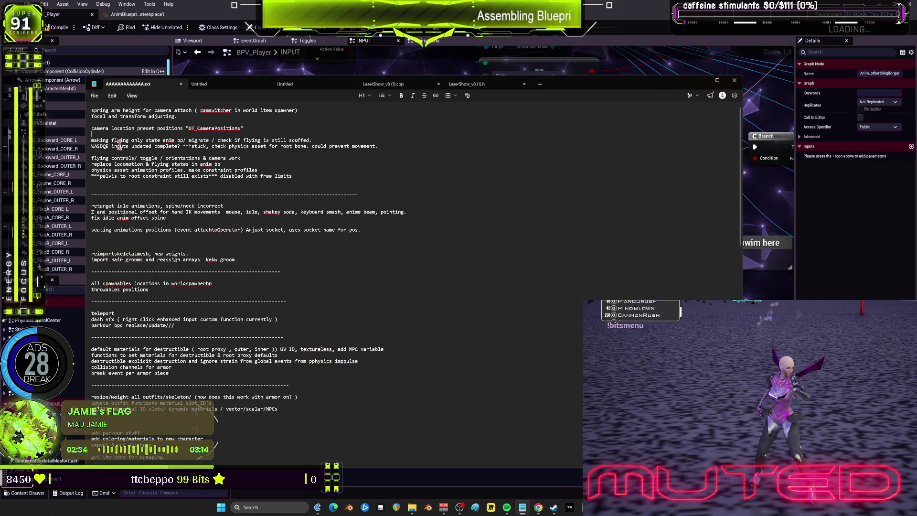
# - Append '. (lags when moving fast)' after 'make constraint profiles' on the physics asset line
pyautogui.press('Down')
pyautogui.press('Down')
pyautogui.press('Down')
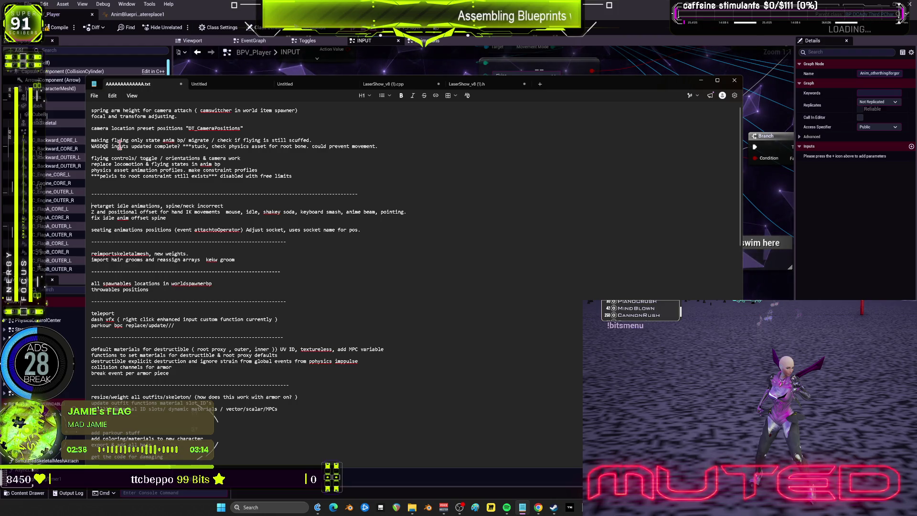
pyautogui.press('Up')
pyautogui.press('Up')
pyautogui.press('Up')
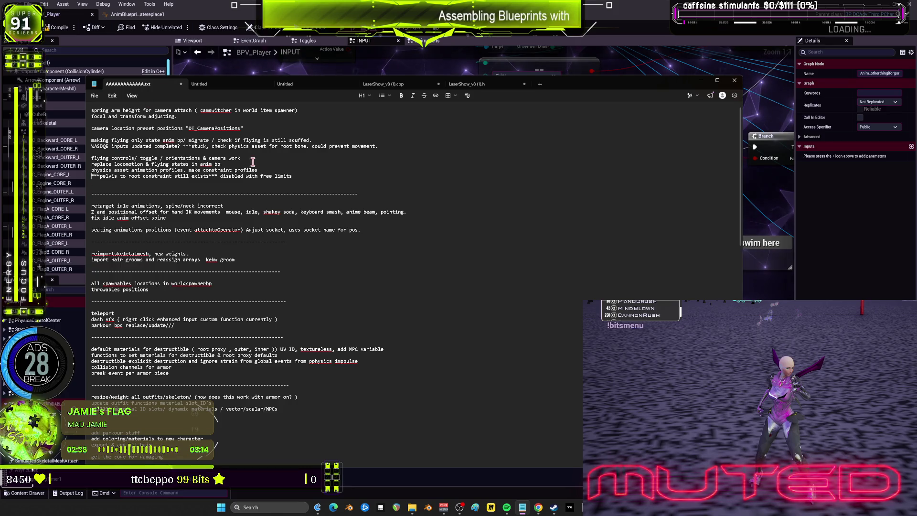
pyautogui.press('Left')
pyautogui.write('. ')
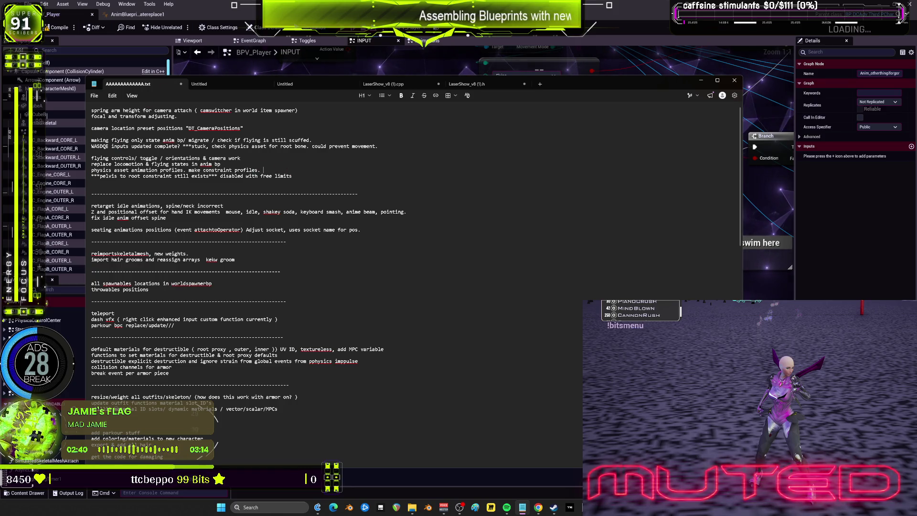
pyautogui.write('(')
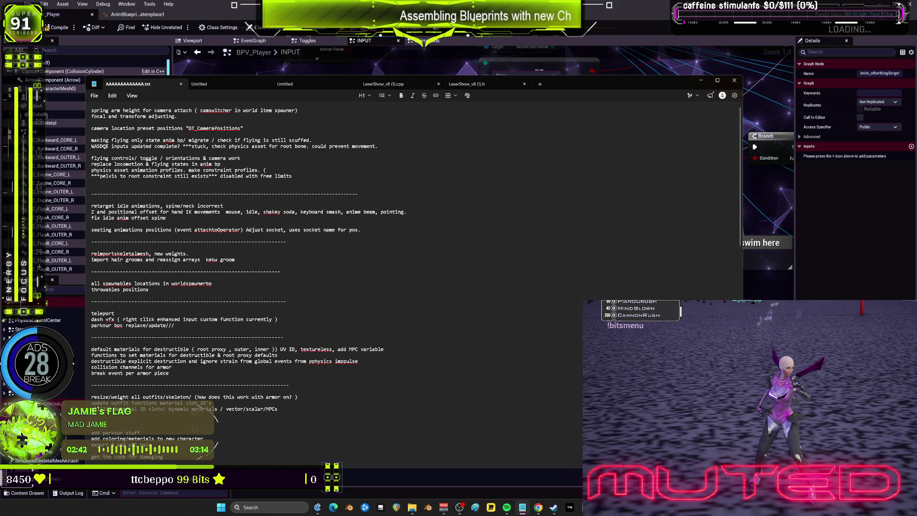
pyautogui.write('lagen mo')
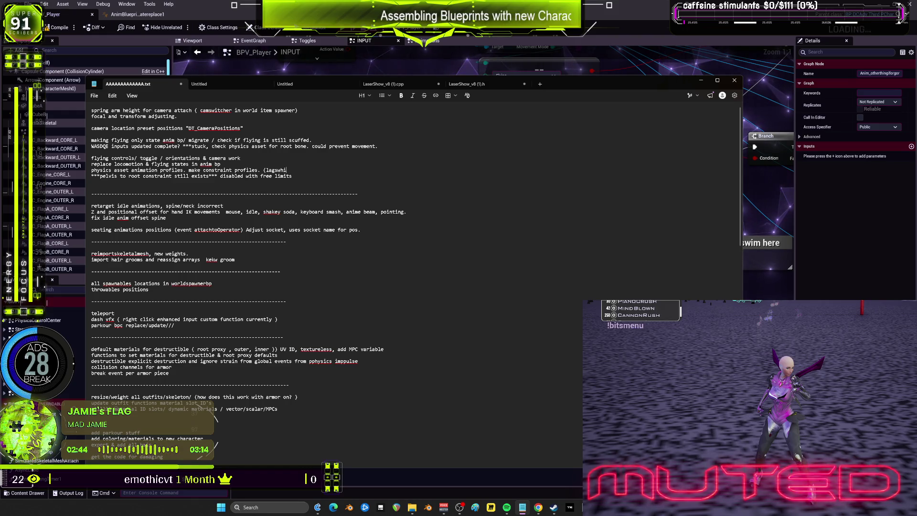
pyautogui.write('at(')
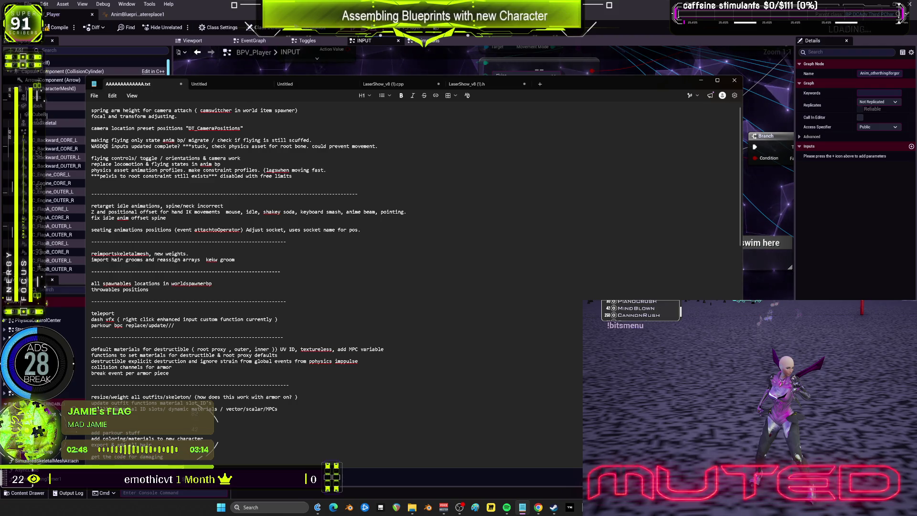
pyautogui.write(')')
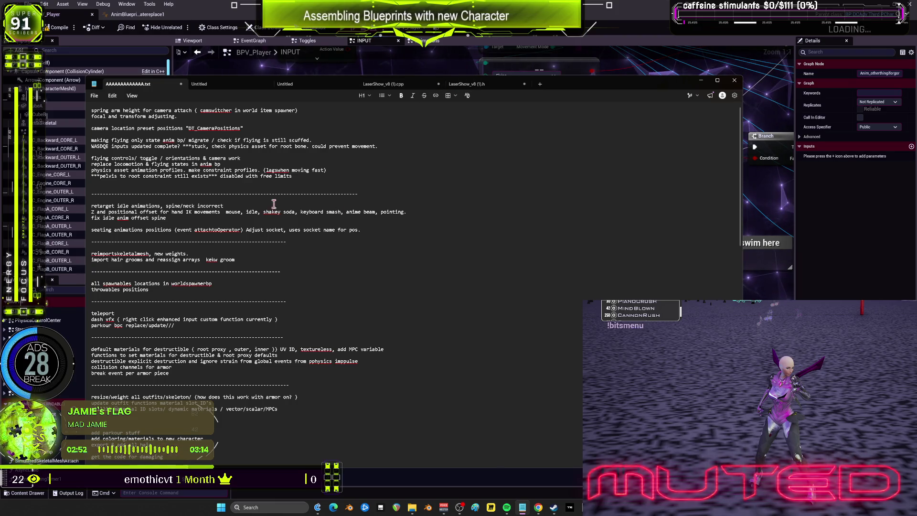
pyautogui.click(278, 170)
pyautogui.click(305, 182)
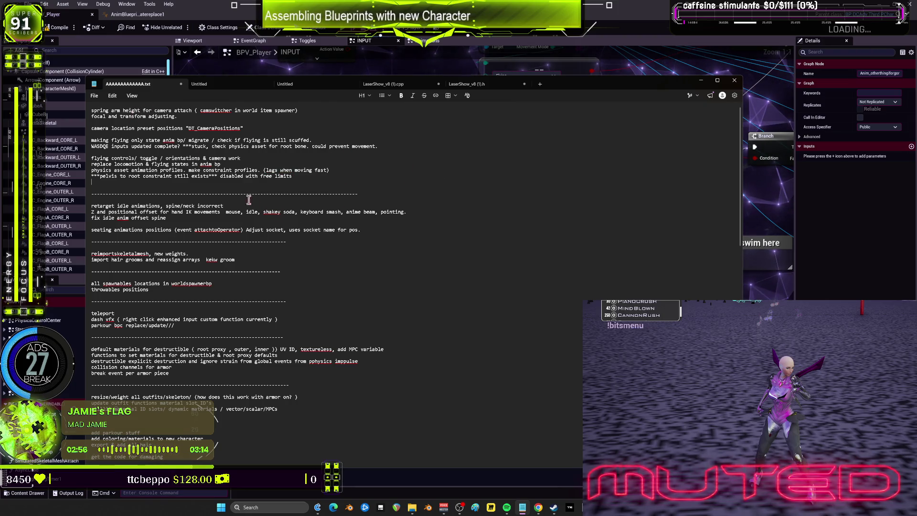
pyautogui.click(299, 111)
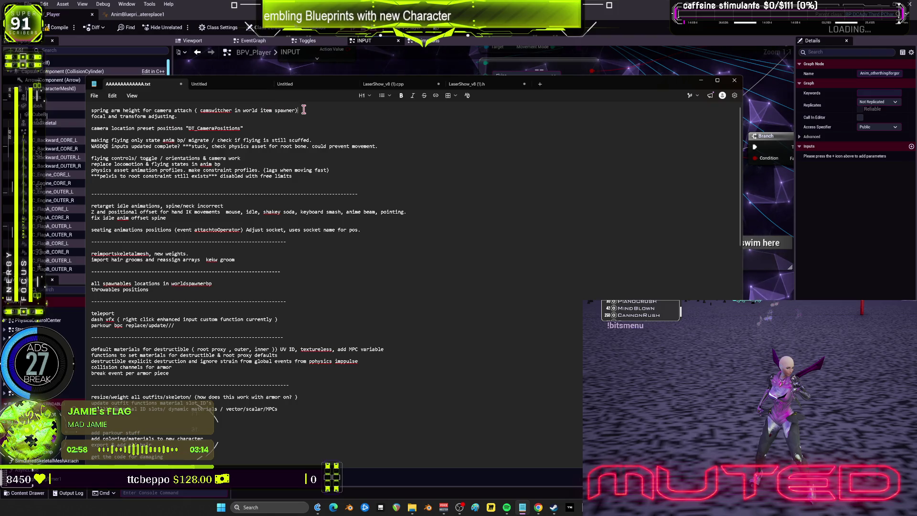
pyautogui.click(94, 95)
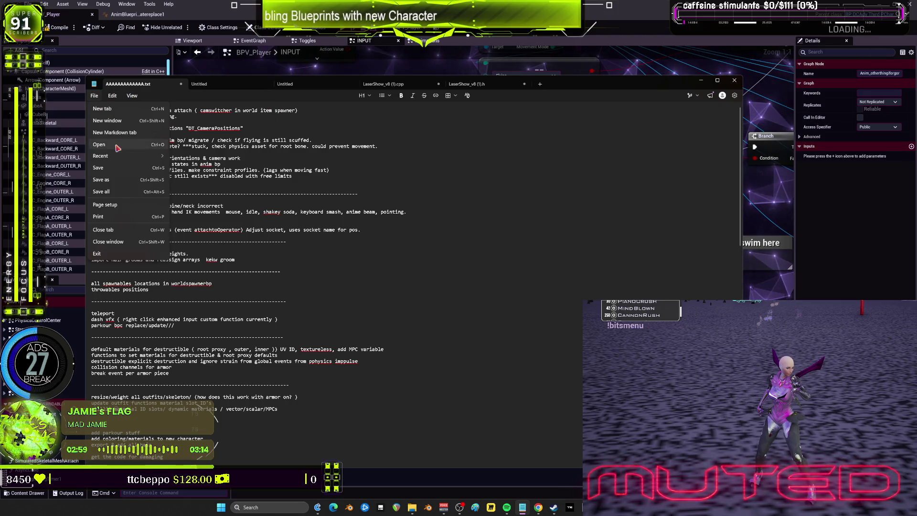
# - Save the notes, then delete the camera location preset positions line and its blank line
pyautogui.click(115, 170)
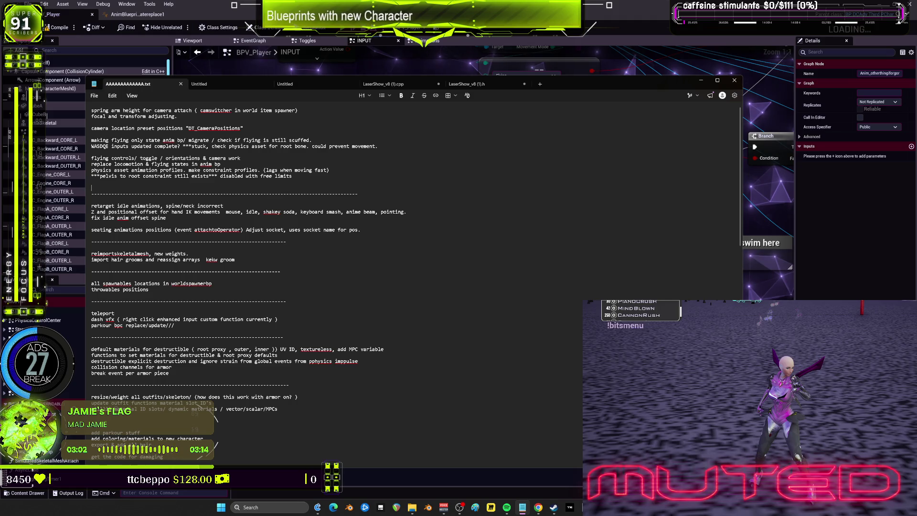
pyautogui.click(361, 188)
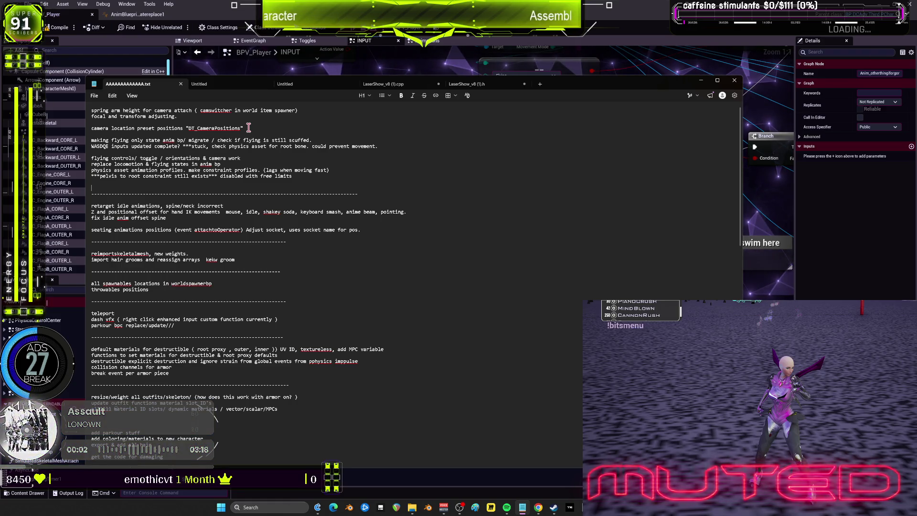
pyautogui.moveTo(246, 129); pyautogui.dragTo(92, 129)
pyautogui.press('BackSpace')
pyautogui.press('Up')
pyautogui.press('Up')
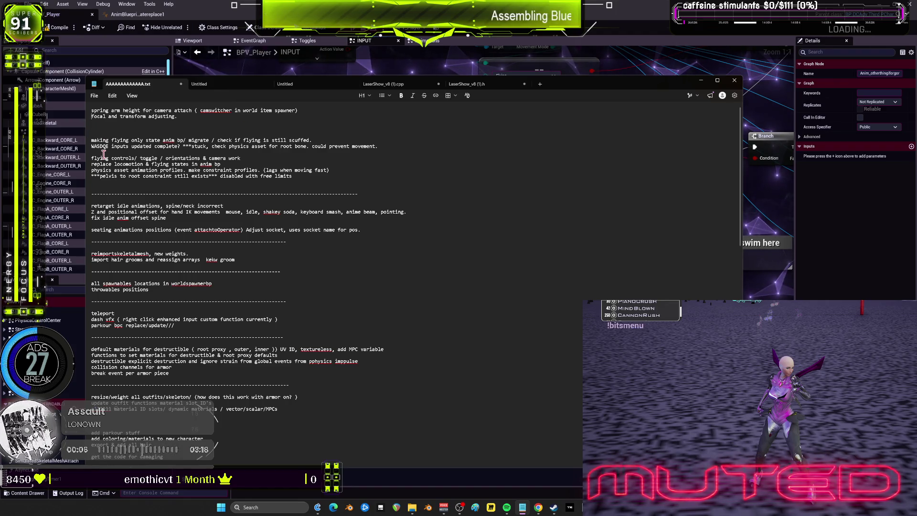
pyautogui.press('BackSpace')
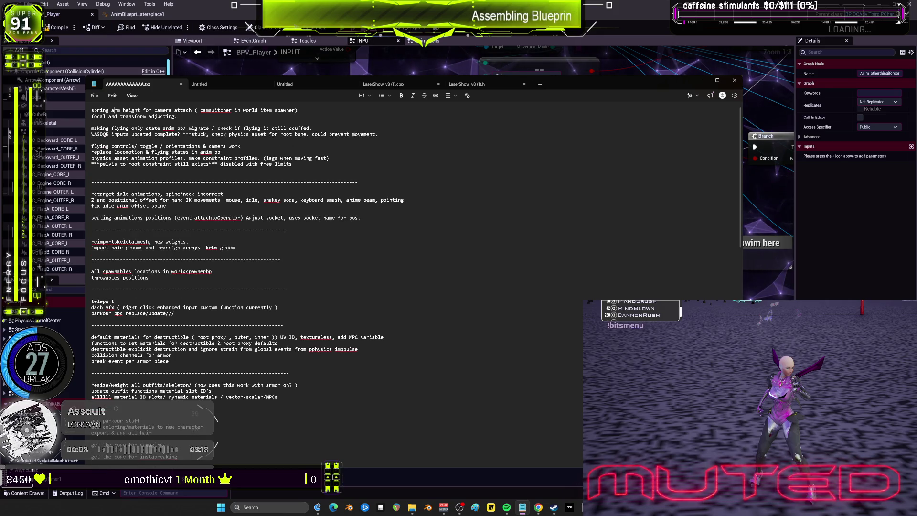
# - Add 'camera location preset positions "DT_CameraPositions"' as the first line, then minimise Notepad
pyautogui.hotkey('ctrl', 'Home')
pyautogui.press('Return')
pyautogui.press('Up')
pyautogui.write('camera location preset positions "DT_CameraPositions"')
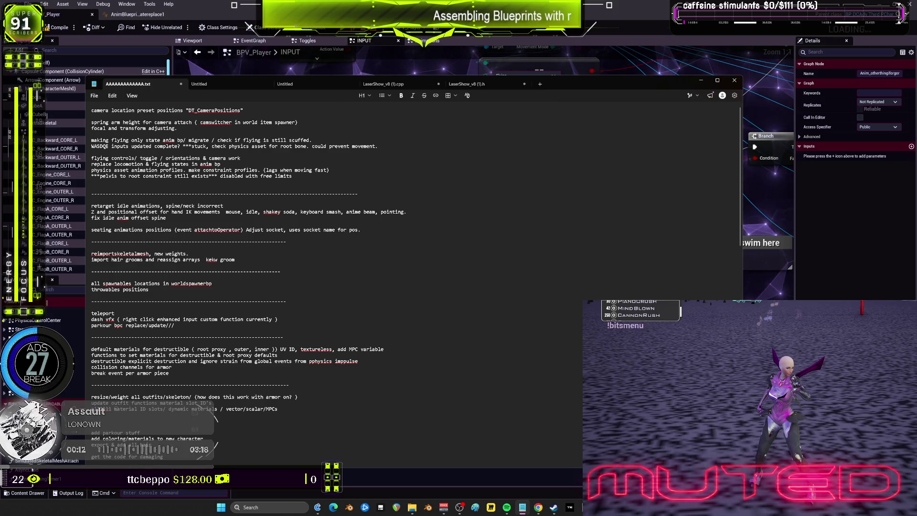
pyautogui.click(701, 81)
# - Move the As Anim Blueprint variable node above the chain and delete the red ??????? comment
pyautogui.moveTo(710, 179)
pyautogui.mouseDown()
pyautogui.moveTo(616, 201)
pyautogui.moveTo(580, 184)
pyautogui.moveTo(686, 176)
pyautogui.moveTo(624, 201)
pyautogui.moveTo(632, 211)
pyautogui.moveTo(645, 191)
pyautogui.moveTo(618, 182)
pyautogui.moveTo(691, 198)
pyautogui.moveTo(600, 199)
pyautogui.moveTo(729, 171)
pyautogui.mouseUp()
pyautogui.moveTo(640, 202); pyautogui.dragTo(747, 172)
pyautogui.moveTo(624, 172); pyautogui.dragTo(639, 210)
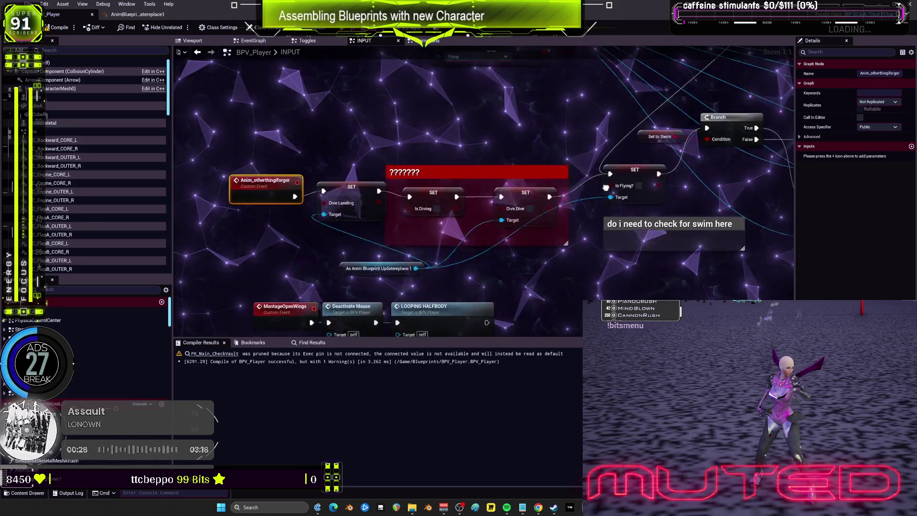
pyautogui.moveTo(666, 203); pyautogui.dragTo(640, 184)
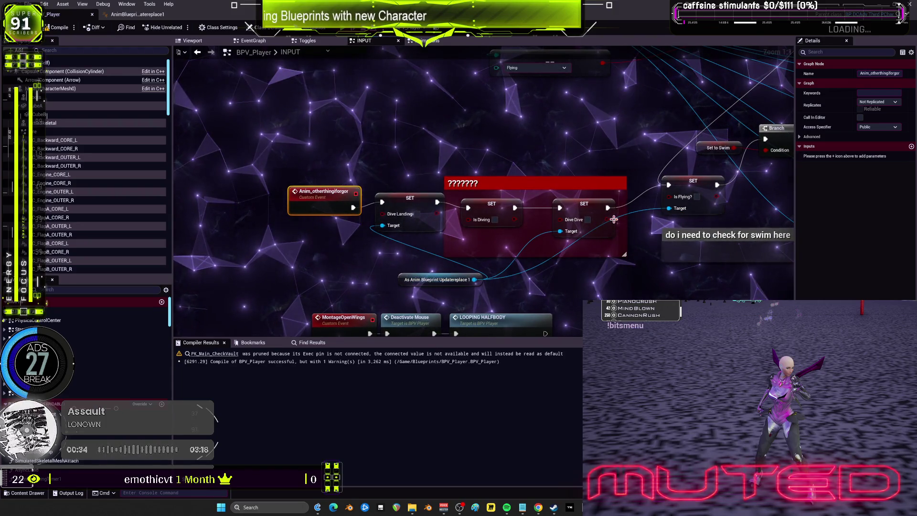
pyautogui.moveTo(412, 283); pyautogui.dragTo(395, 173)
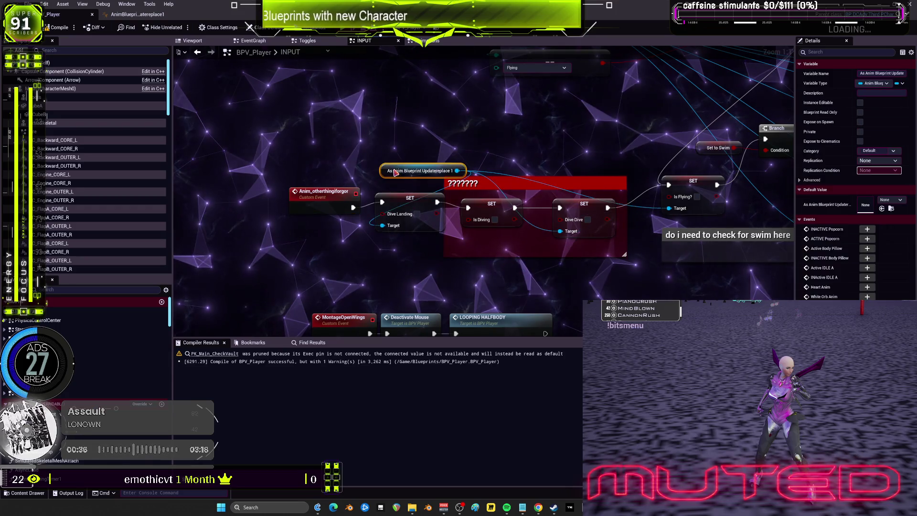
pyautogui.click(570, 182)
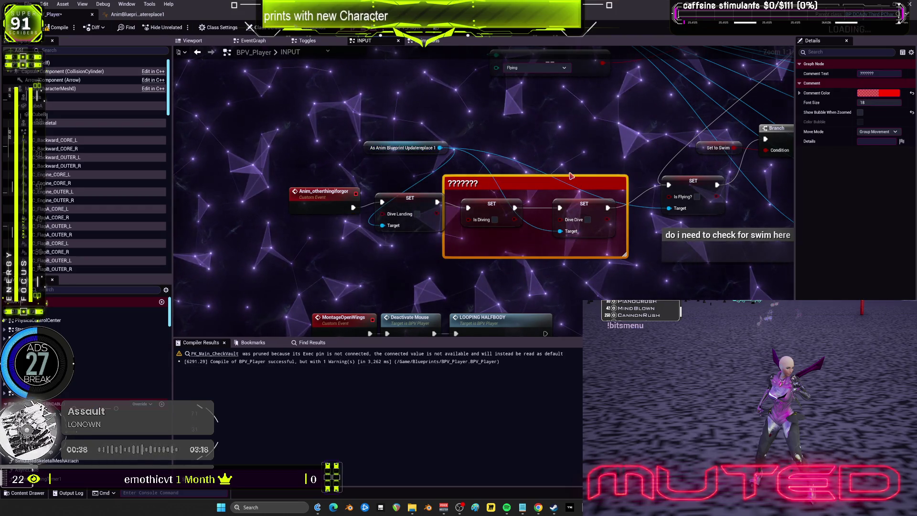
pyautogui.press('Delete')
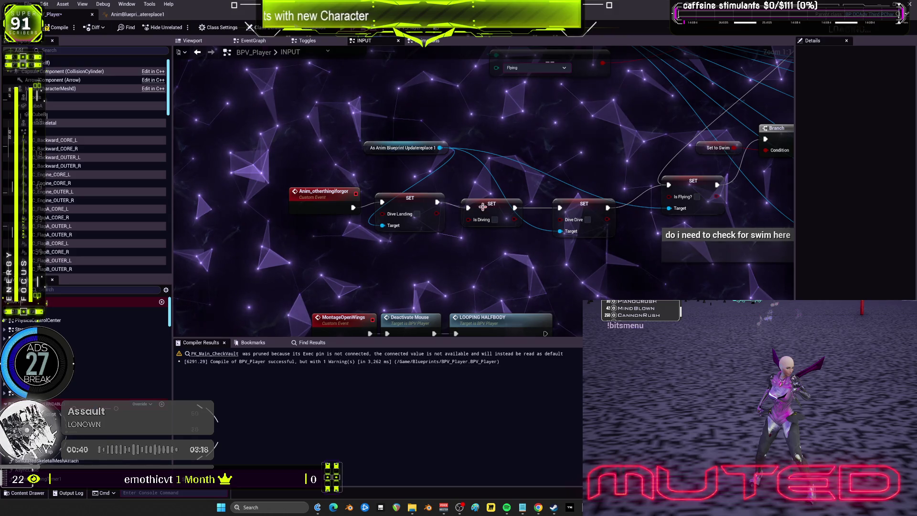
# - Line up Is Diving, Dive Dive and the SET nodes in one row and delete the swim-check comment
pyautogui.moveTo(483, 208); pyautogui.dragTo(471, 202)
pyautogui.moveTo(573, 209); pyautogui.dragTo(538, 197)
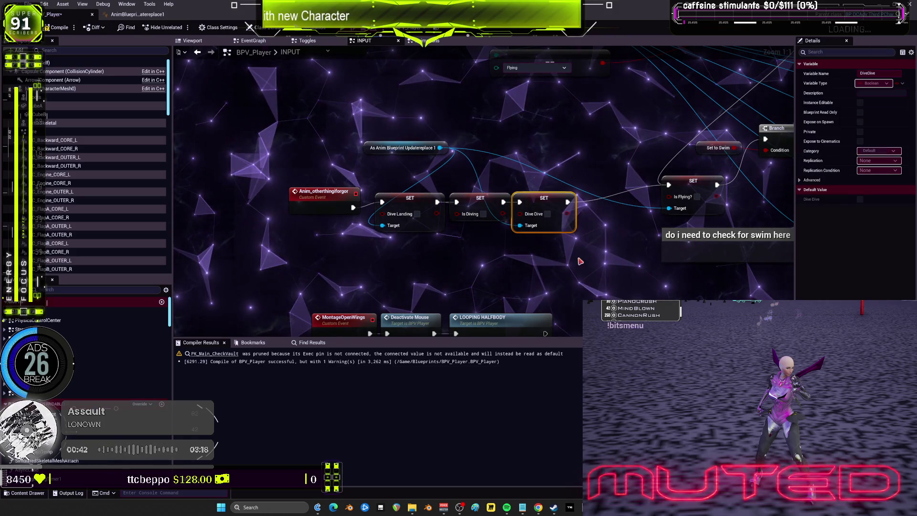
pyautogui.moveTo(579, 257); pyautogui.dragTo(279, 195)
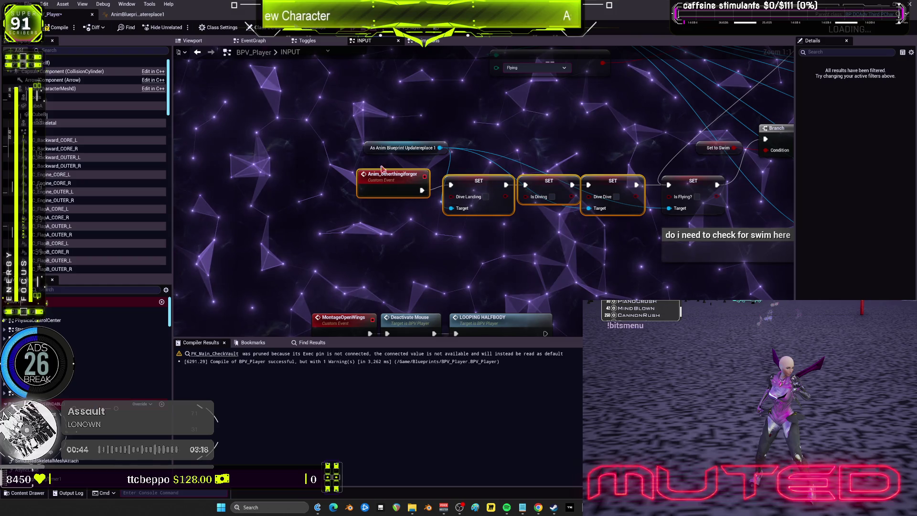
pyautogui.moveTo(432, 150); pyautogui.dragTo(449, 161)
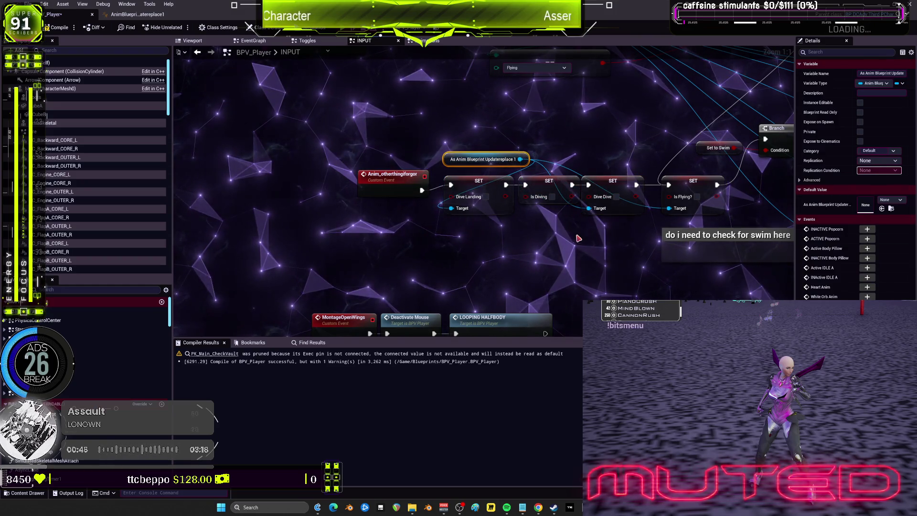
pyautogui.moveTo(619, 248)
pyautogui.mouseDown()
pyautogui.moveTo(363, 270)
pyautogui.moveTo(503, 239)
pyautogui.moveTo(428, 272)
pyautogui.moveTo(492, 239)
pyautogui.moveTo(455, 254)
pyautogui.mouseUp()
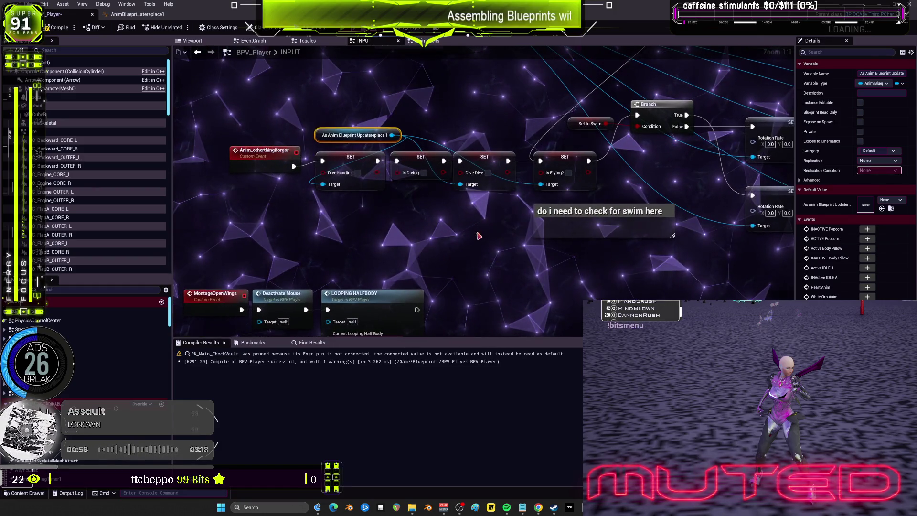
pyautogui.click(634, 211)
pyautogui.press('Delete')
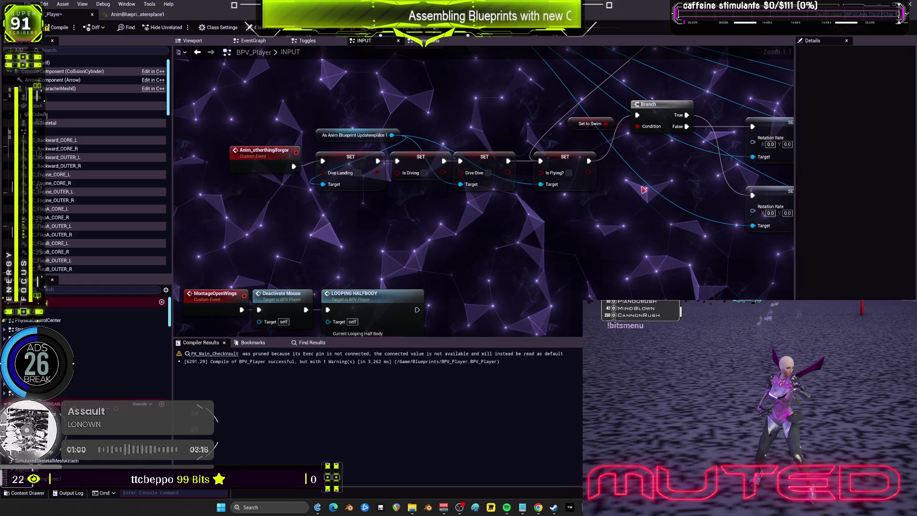
pyautogui.hotkey('ctrl', 'z')
pyautogui.scroll(-3, 643, 189)
pyautogui.moveTo(643, 190); pyautogui.dragTo(442, 256)
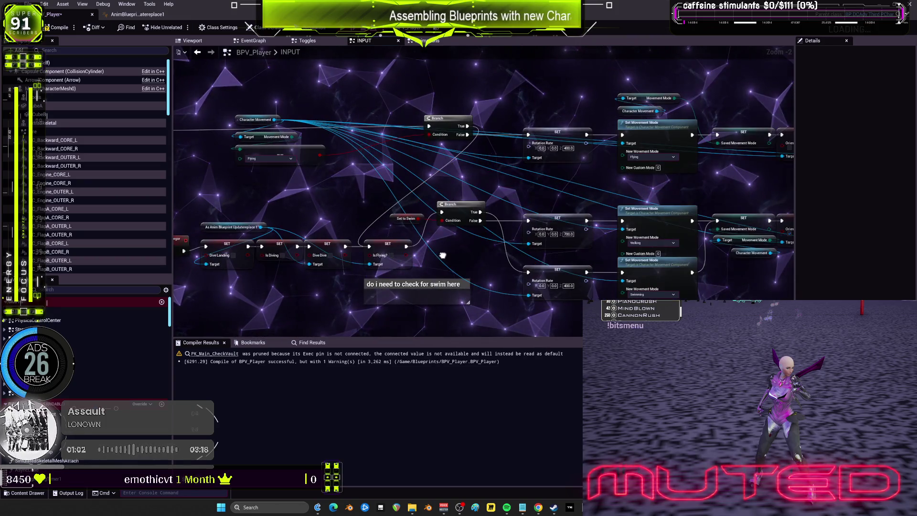
pyautogui.moveTo(430, 285); pyautogui.dragTo(451, 285)
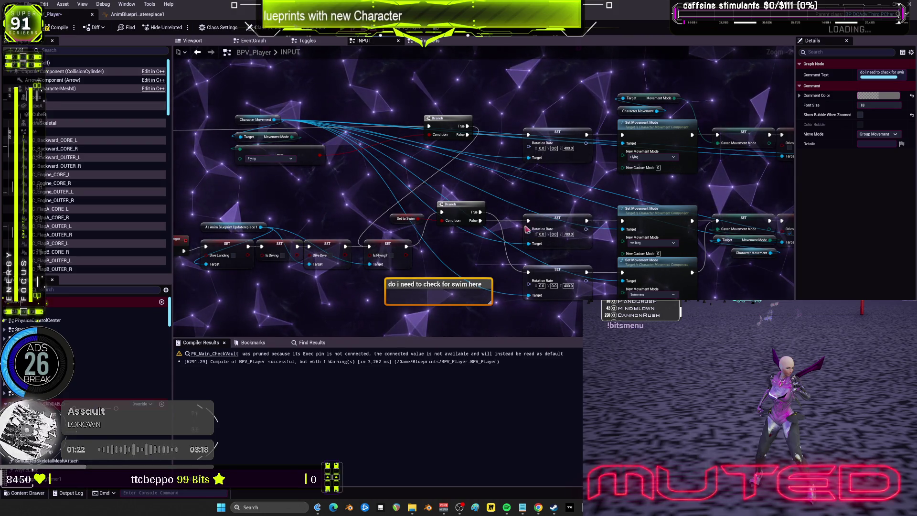
pyautogui.scroll(-6, 434, 236)
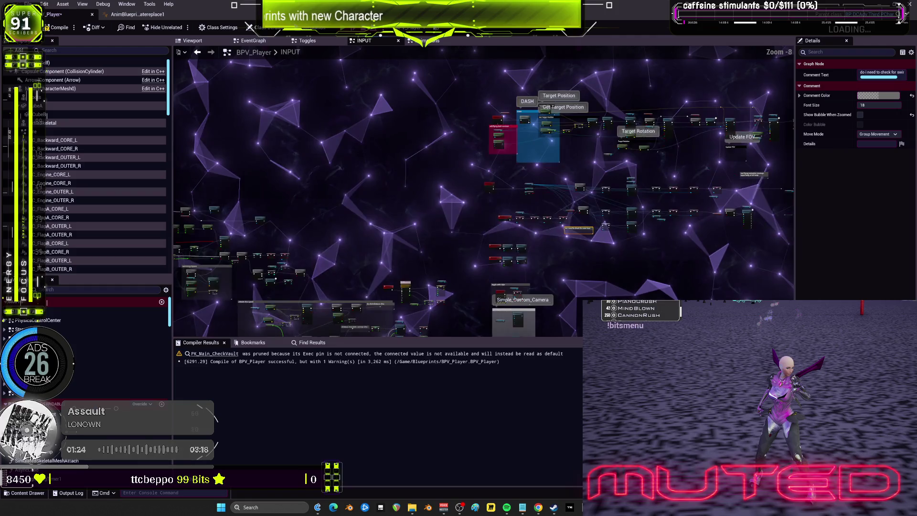
pyautogui.scroll(3, 434, 235)
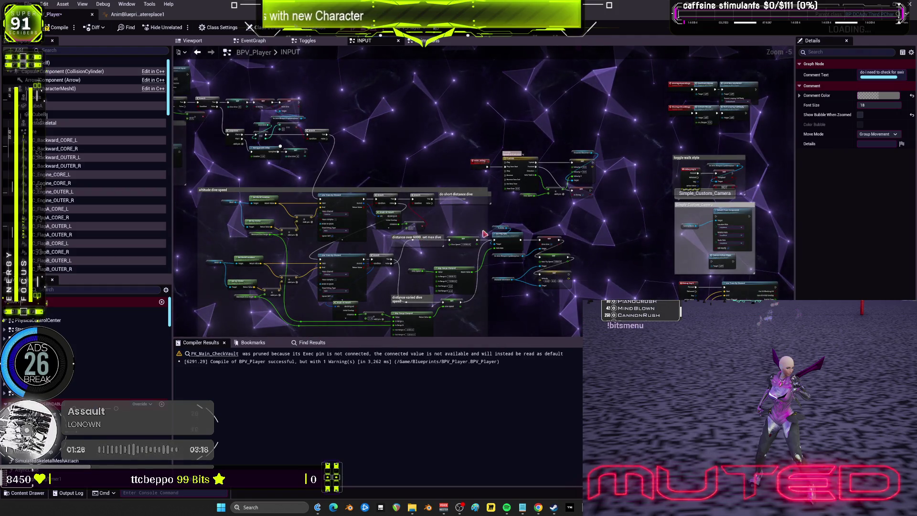
pyautogui.scroll(4, 465, 209)
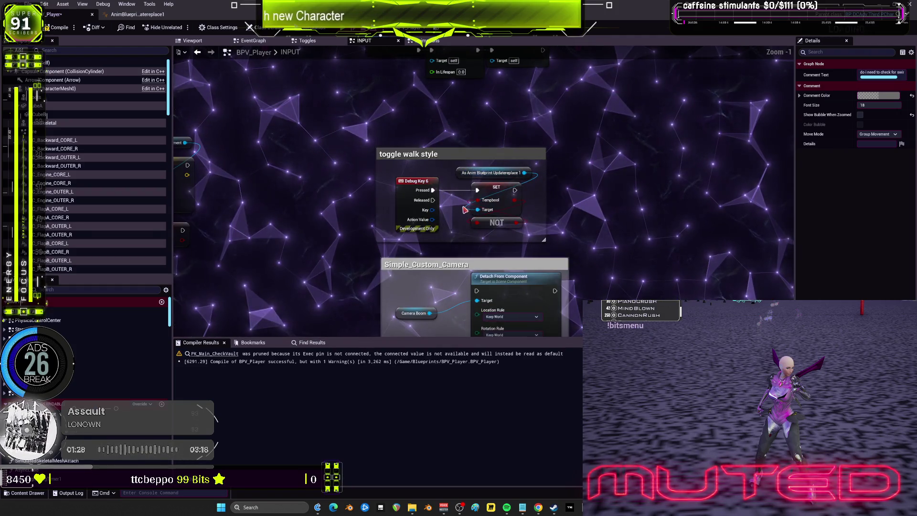
pyautogui.scroll(-2, 449, 216)
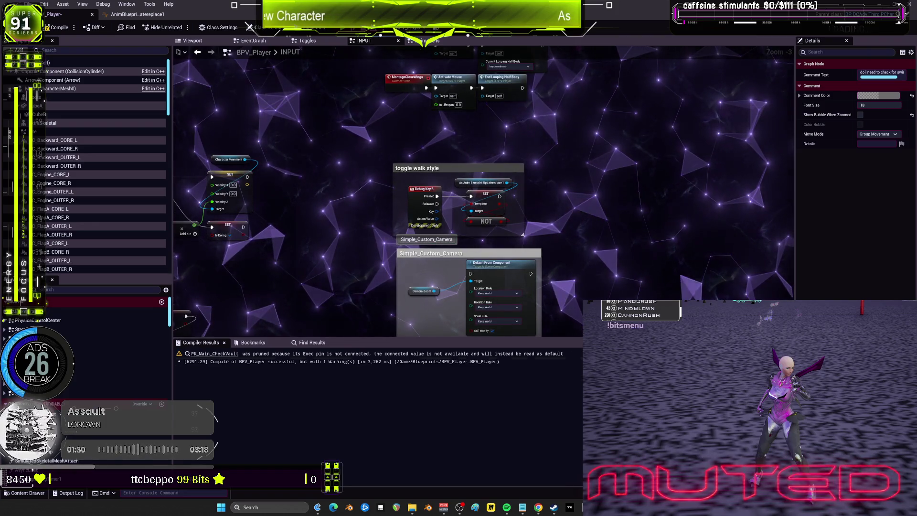
pyautogui.click(525, 510)
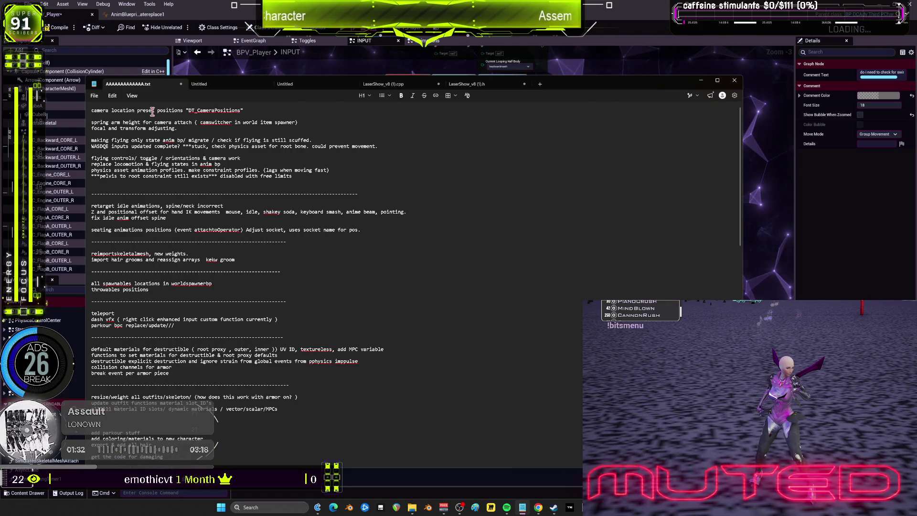
# - Move 'focal and transform adjusting.' to the top line, prefixed with 'Double Check:'
pyautogui.click(242, 108)
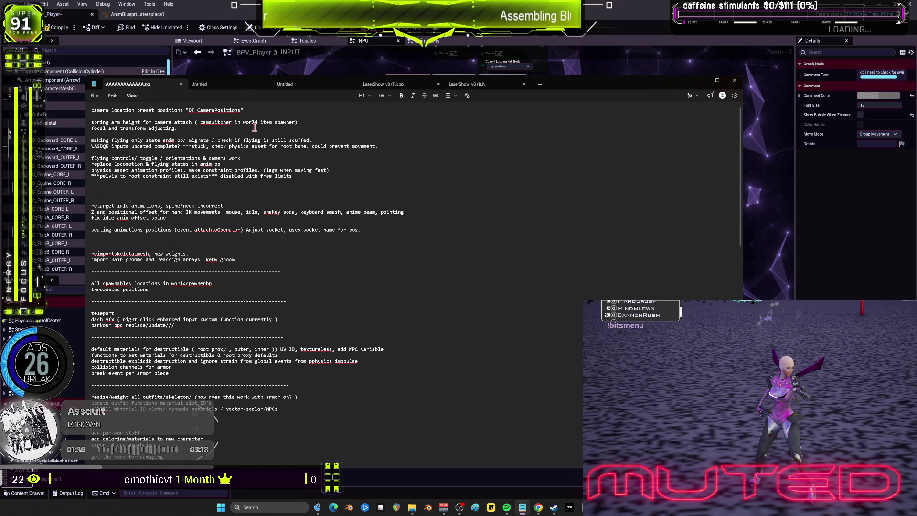
pyautogui.click(306, 121)
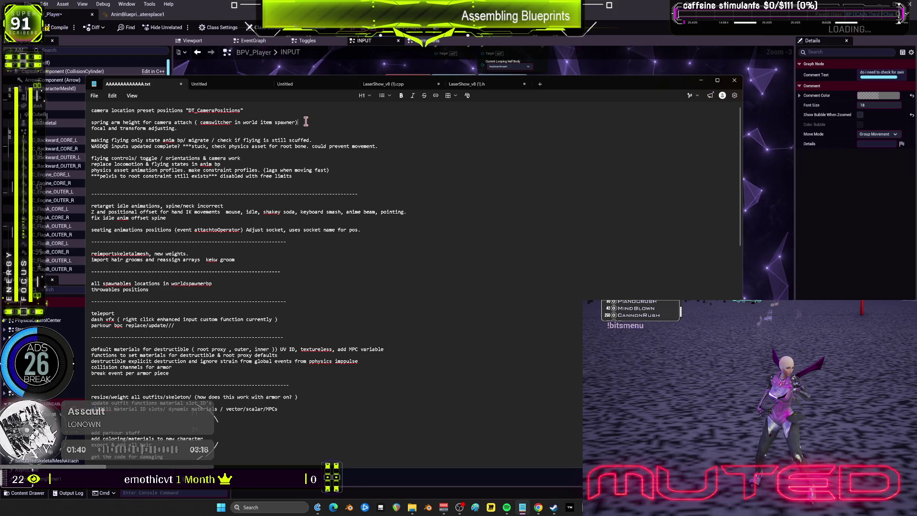
pyautogui.press('Return')
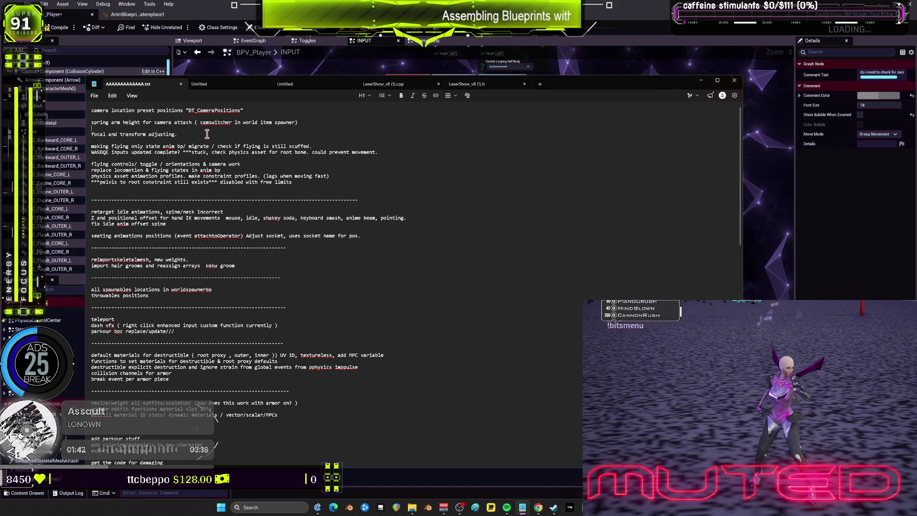
pyautogui.moveTo(206, 134); pyautogui.dragTo(79, 137)
pyautogui.press('BackSpace')
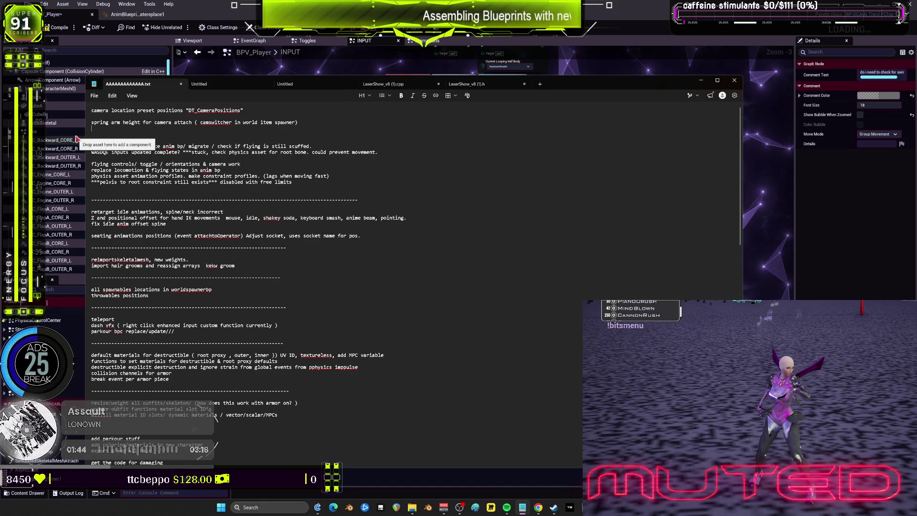
pyautogui.hotkey('ctrl', 'Home')
pyautogui.press('Return')
pyautogui.press('Up')
pyautogui.write('focal and transform adjusting.')
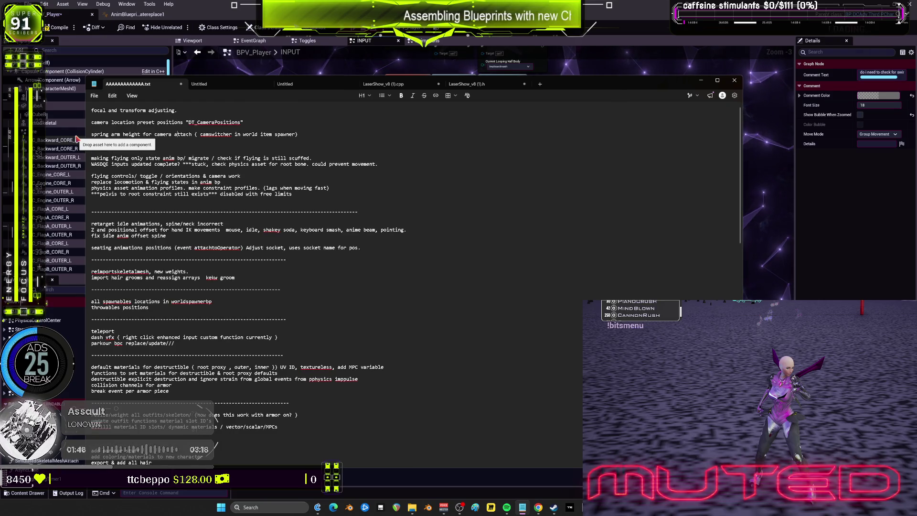
pyautogui.press('Down')
pyautogui.press('Down')
pyautogui.press('Down')
pyautogui.press('Delete')
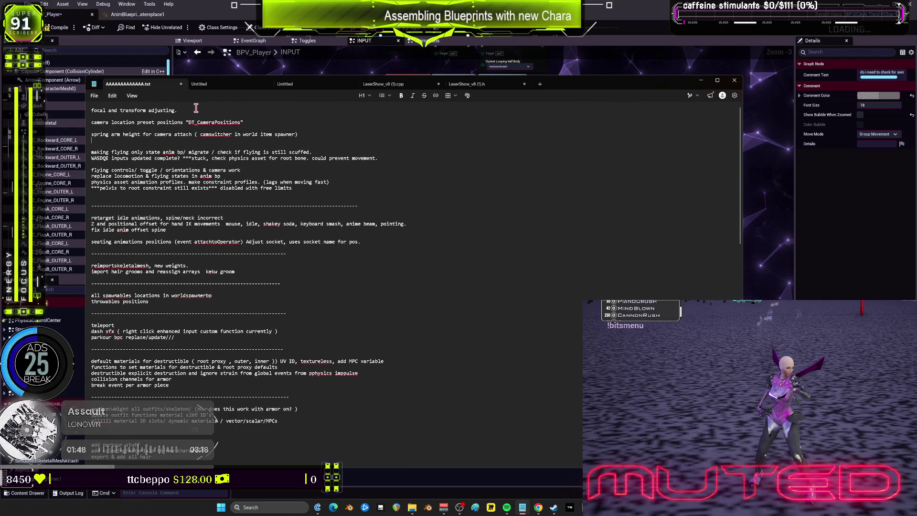
pyautogui.hotkey('ctrl', 'Home')
pyautogui.write('Double Check')
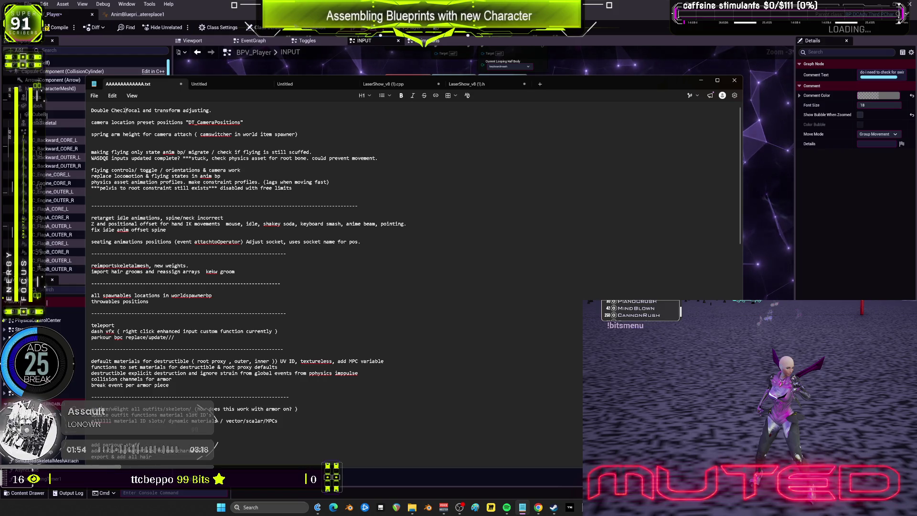
pyautogui.write(':')
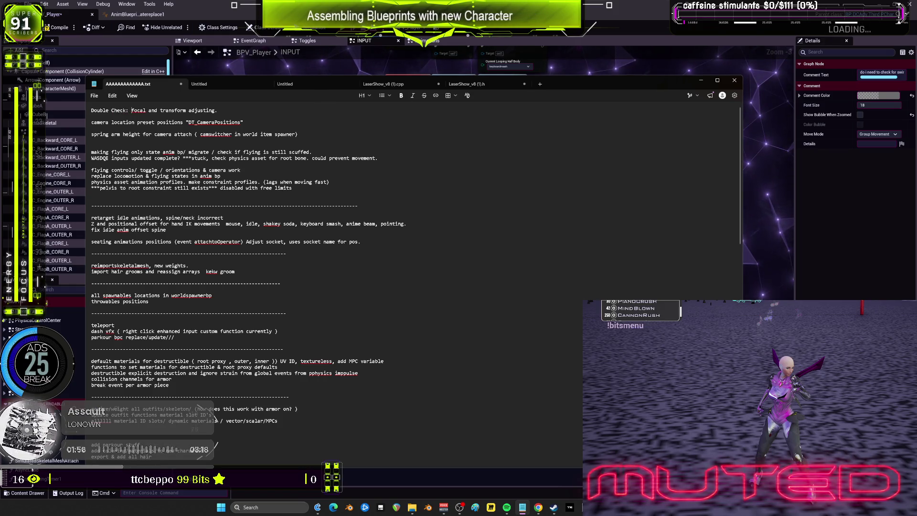
# - Remove the blank lines around the camera location line and delete the root bone physics asset note
pyautogui.click(155, 128)
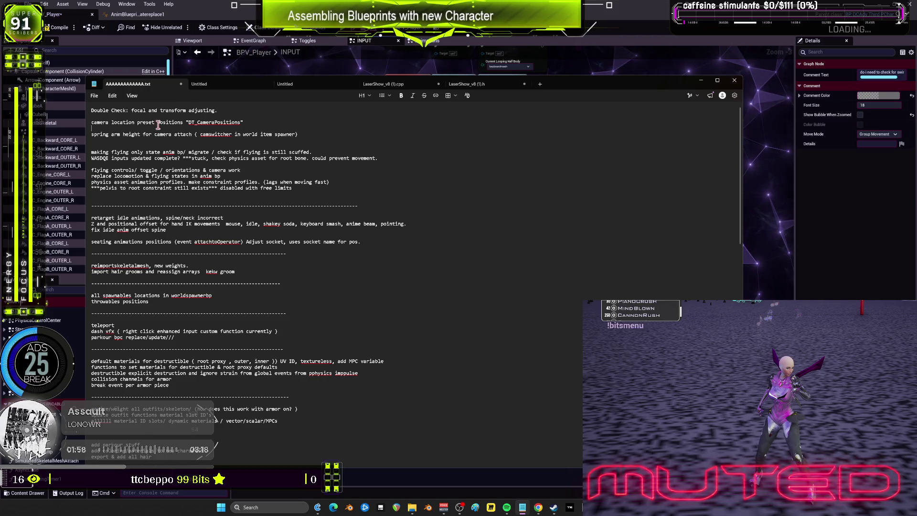
pyautogui.press('BackSpace')
pyautogui.press('Up')
pyautogui.press('BackSpace')
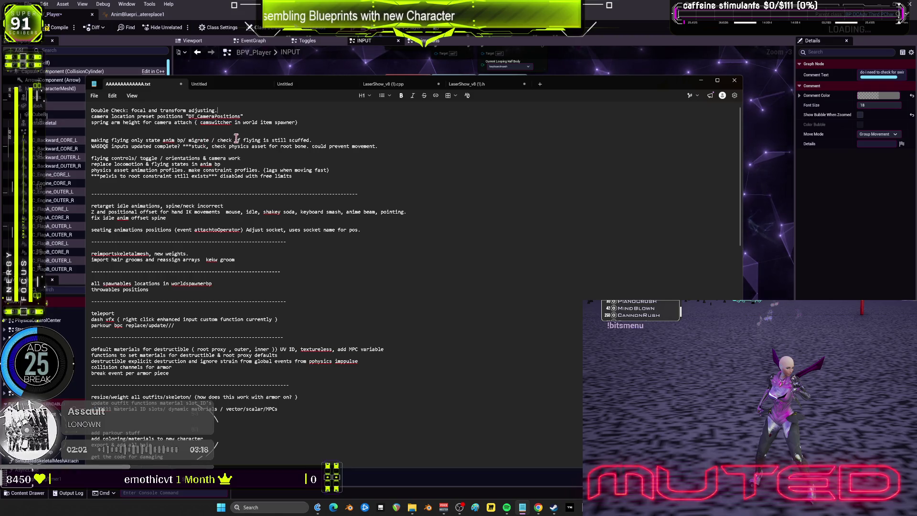
pyautogui.moveTo(312, 140); pyautogui.dragTo(176, 134)
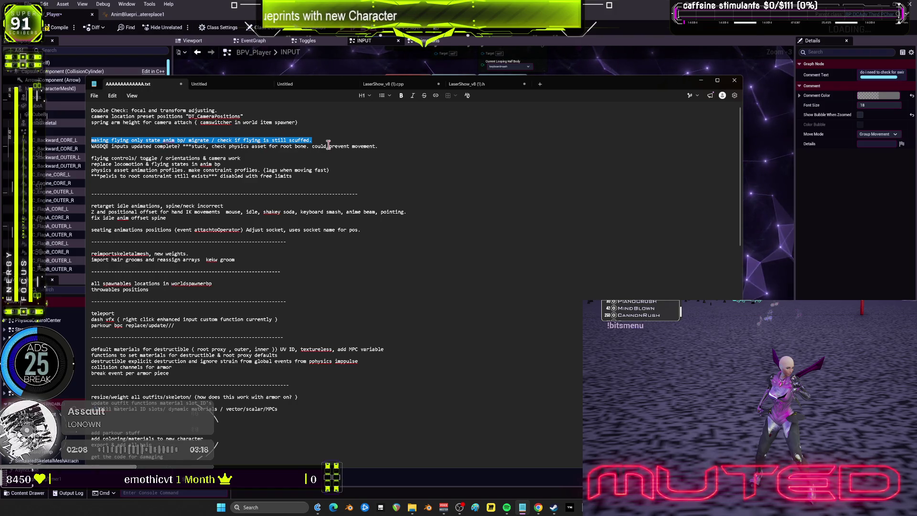
pyautogui.moveTo(378, 146); pyautogui.dragTo(214, 147)
pyautogui.press('BackSpace')
pyautogui.press('BackSpace')
pyautogui.press('BackSpace')
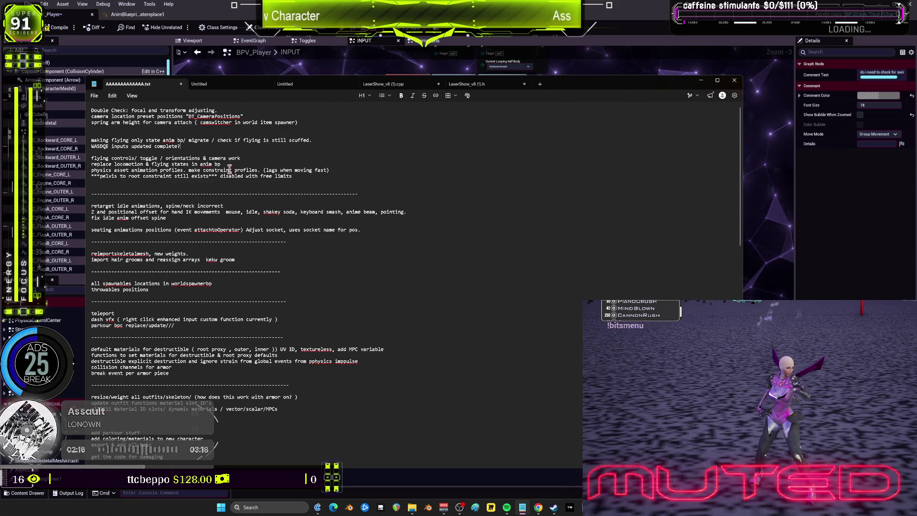
# - Remove the blank lines above flying controls and under 'fix idle anim offset spine'
pyautogui.click(243, 157)
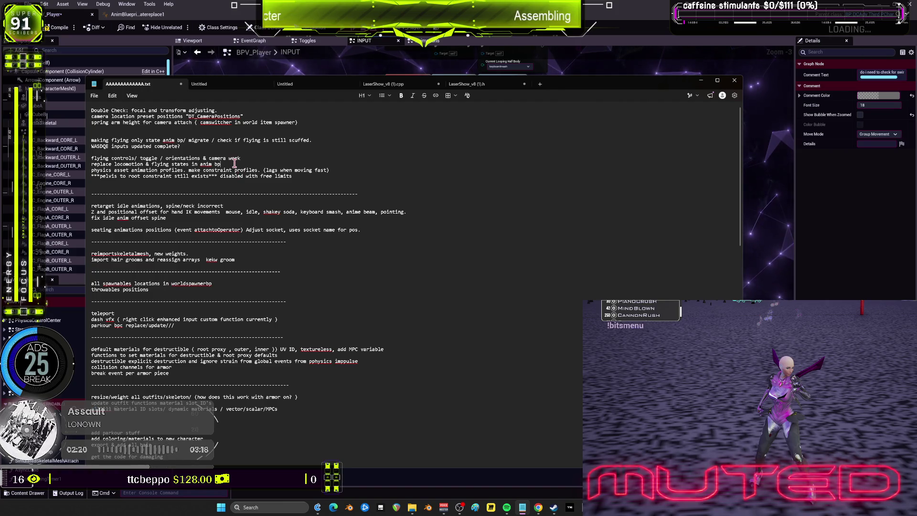
pyautogui.press('Up')
pyautogui.press('Up')
pyautogui.press('Delete')
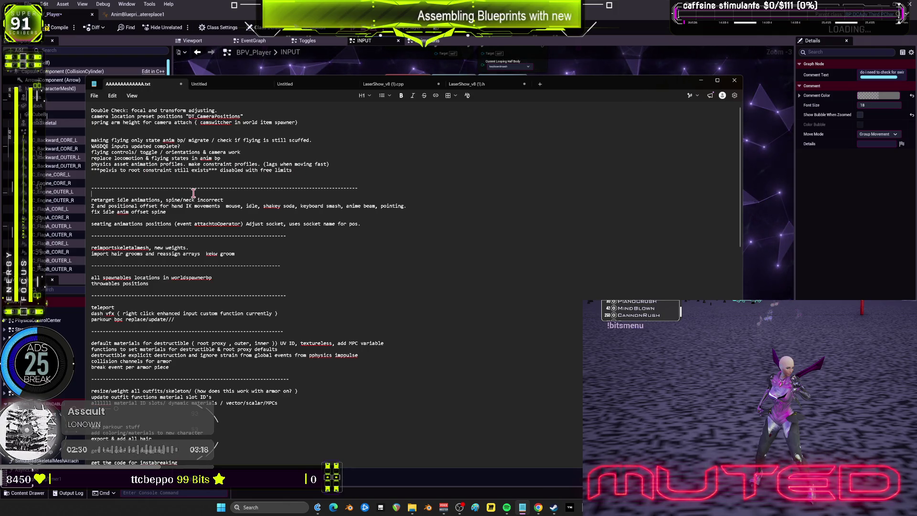
pyautogui.moveTo(223, 200); pyautogui.dragTo(89, 200)
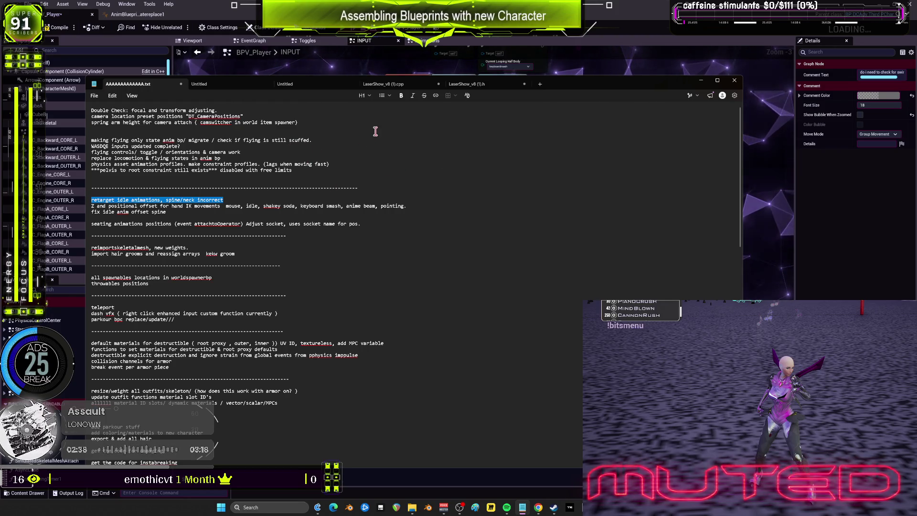
pyautogui.click(184, 218)
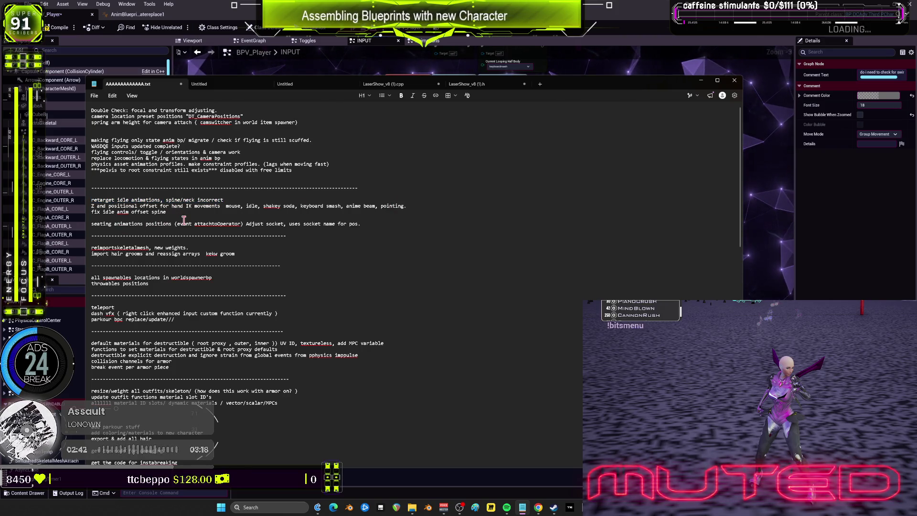
pyautogui.press('BackSpace')
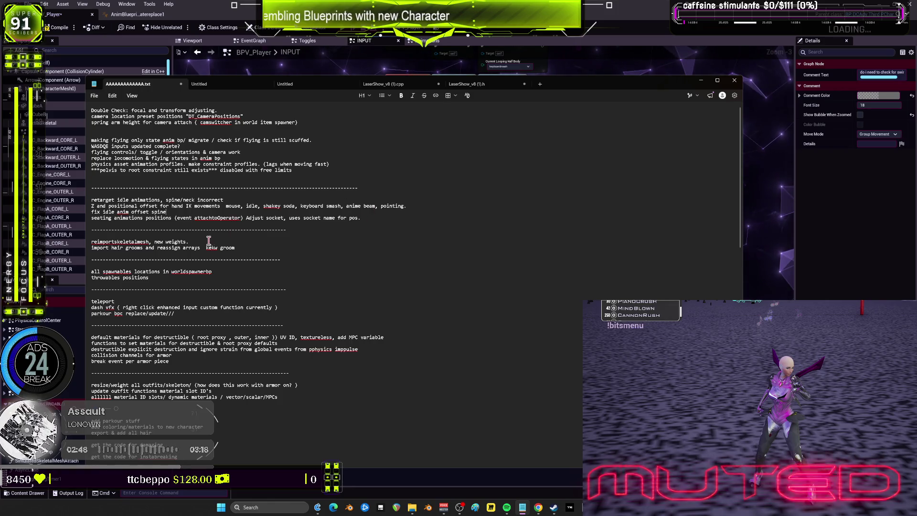
pyautogui.moveTo(190, 244); pyautogui.dragTo(109, 242)
# - Delete the 'reimportskeletalmesh, new weights.' line and the empty line under throwables positions
pyautogui.press('BackSpace')
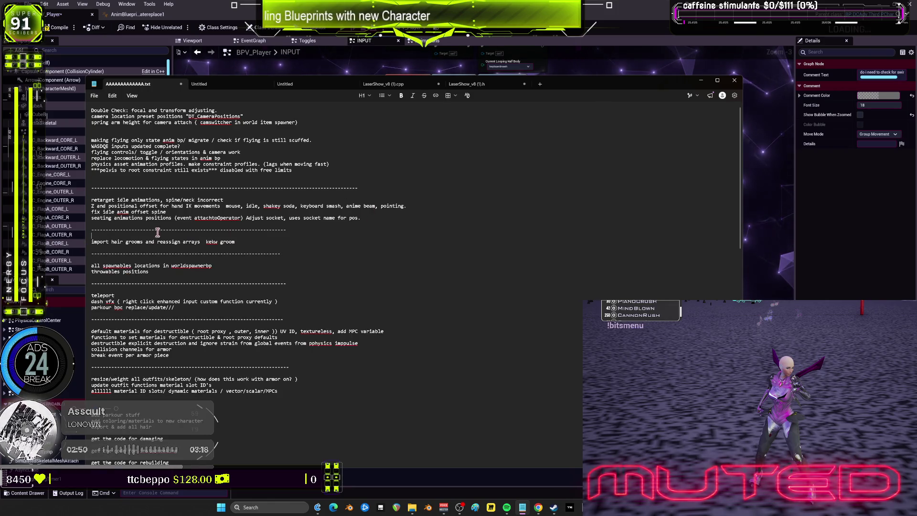
pyautogui.press('BackSpace')
pyautogui.click(140, 243)
pyautogui.click(161, 272)
pyautogui.press('Delete')
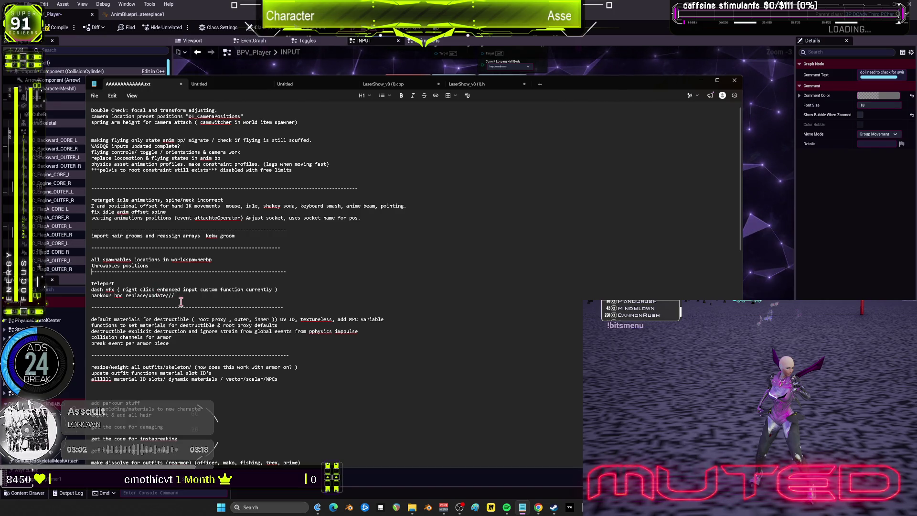
# - Move the teleport, dash vfx and parkour lines to the top above a new dashed divider
pyautogui.moveTo(176, 296); pyautogui.dragTo(88, 284)
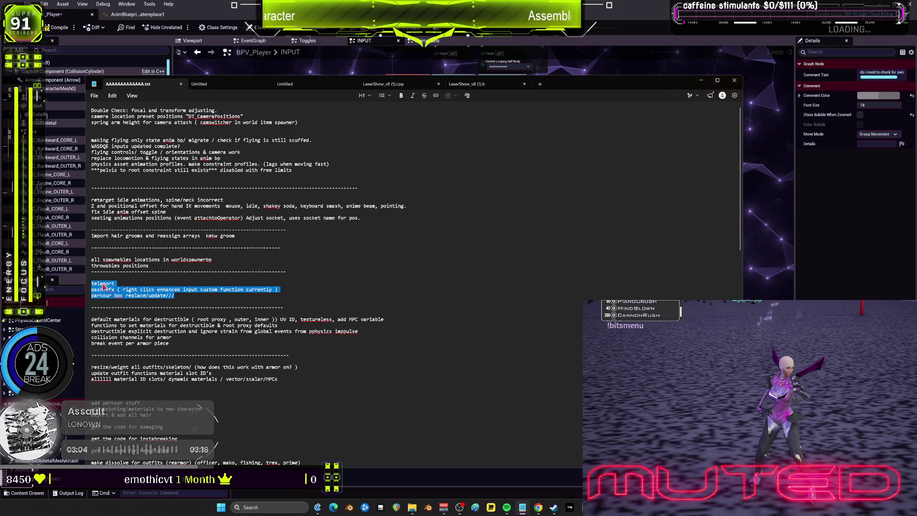
pyautogui.press('BackSpace')
pyautogui.press('BackSpace')
pyautogui.press('BackSpace')
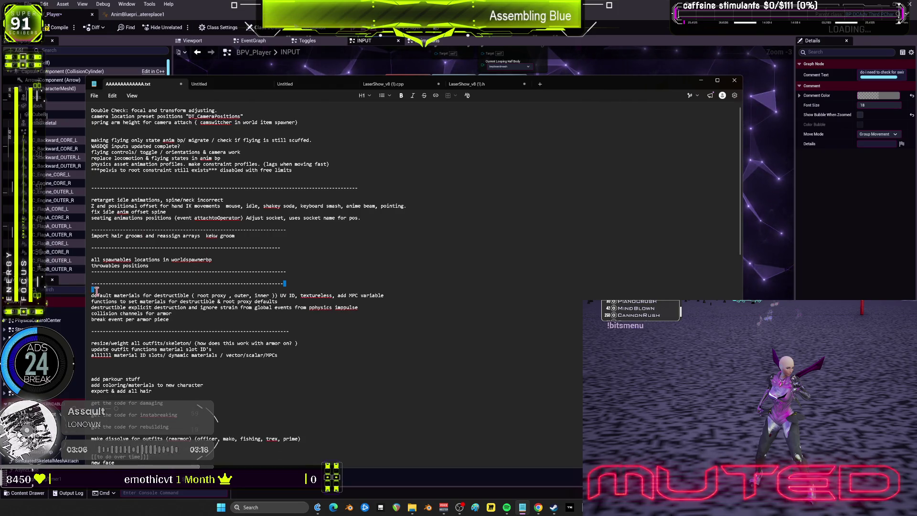
pyautogui.moveTo(288, 287); pyautogui.dragTo(67, 286)
pyautogui.press('BackSpace')
pyautogui.press('BackSpace')
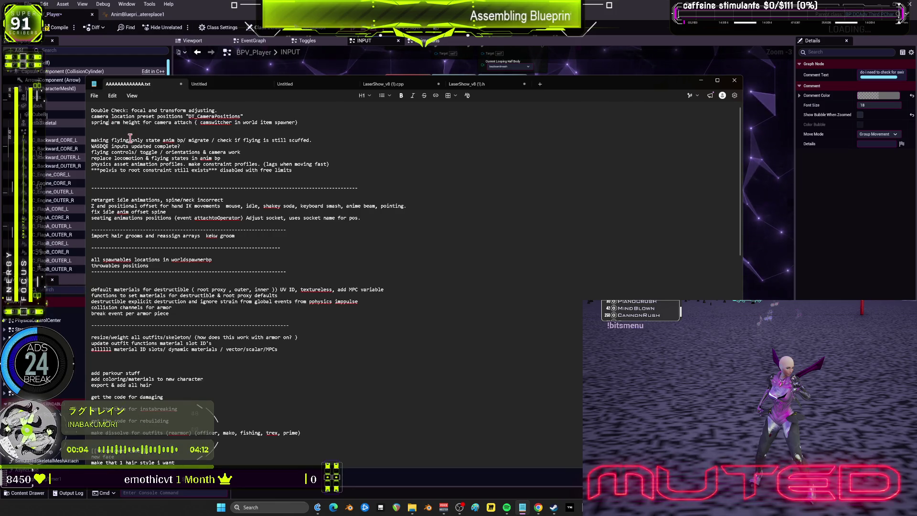
pyautogui.hotkey('ctrl', 'z')
pyautogui.hotkey('ctrl', 'z')
pyautogui.hotkey('ctrl', 'z')
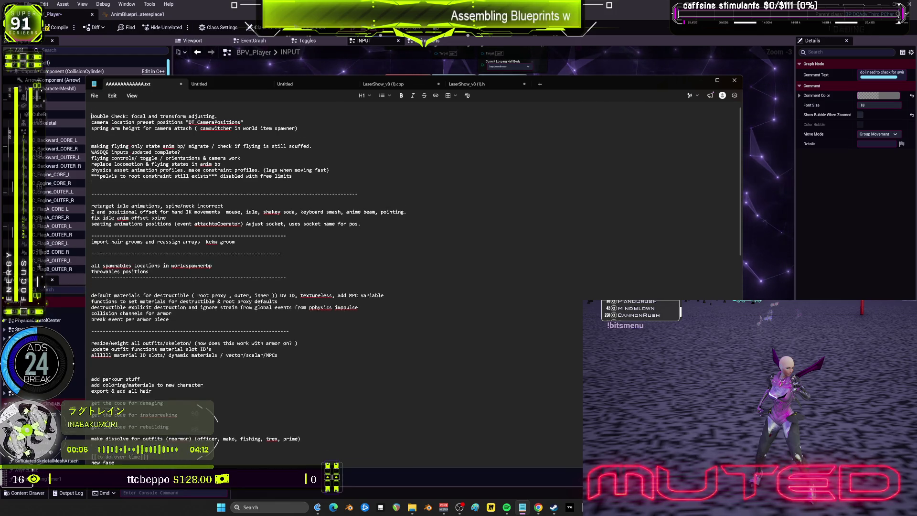
pyautogui.hotkey('ctrl', 'z')
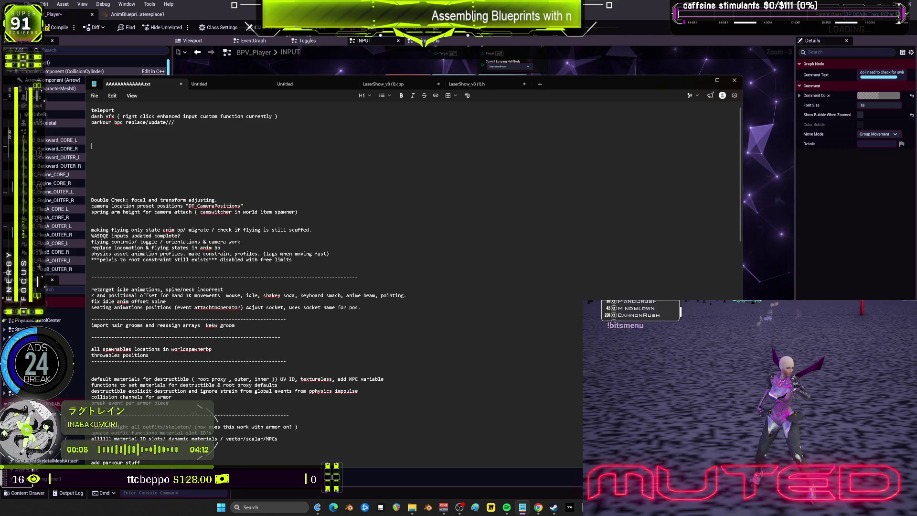
pyautogui.write('-------------------------------')
pyautogui.press('Down')
pyautogui.press('Delete')
pyautogui.press('Delete')
pyautogui.press('Delete')
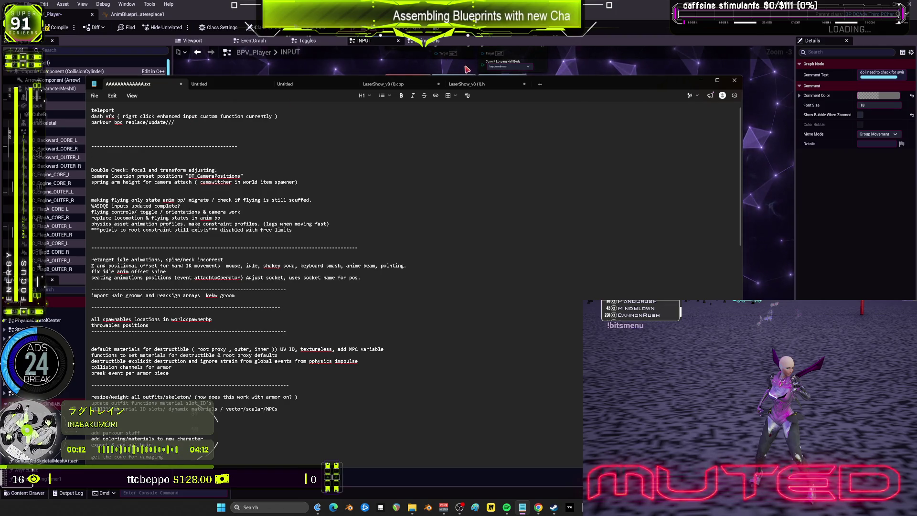
pyautogui.hotkey('alt', 'Tab')
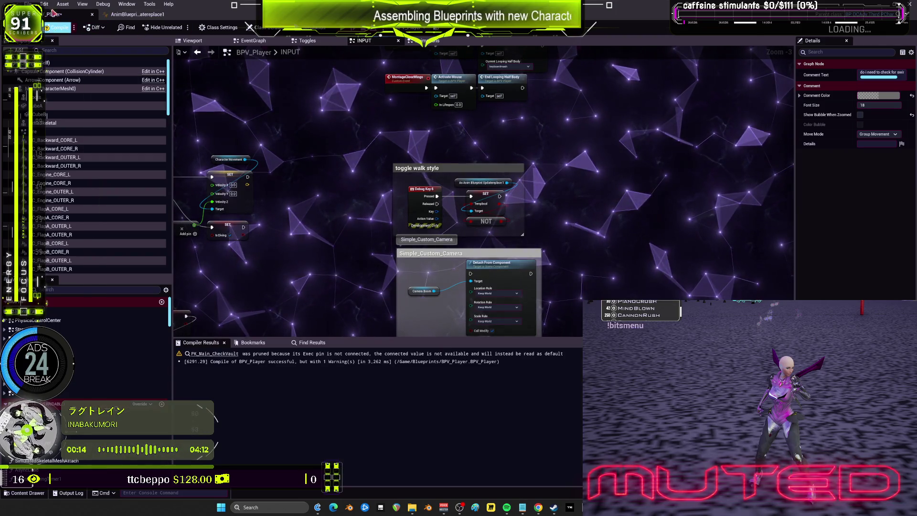
# - Save all assets and briefly open, then close, the AnimBlueprintUpdatereplace1 editor
pyautogui.hotkey('ctrl', 's')
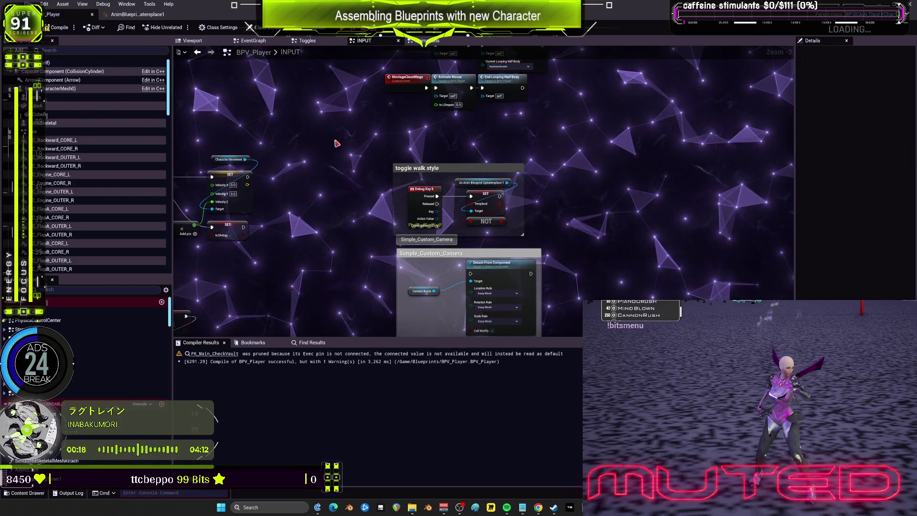
pyautogui.click(167, 17)
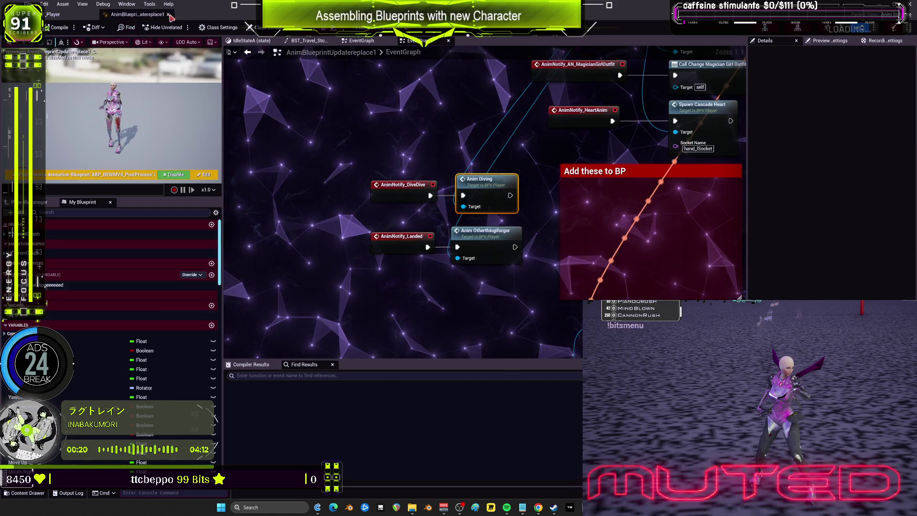
pyautogui.click(168, 15)
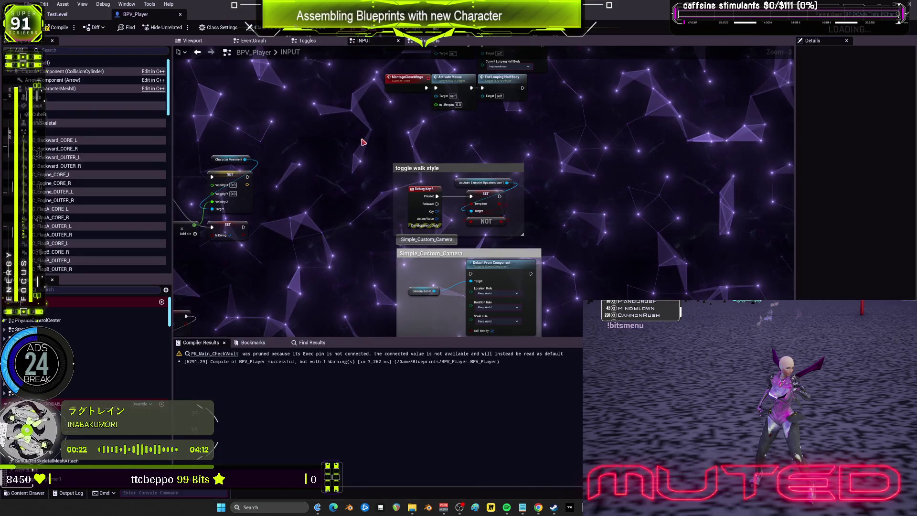
# - Look over the DASH input logic around the Play Anim Montage nodes, then bring up Notepad
pyautogui.scroll(-6, 359, 153)
pyautogui.scroll(5, 512, 208)
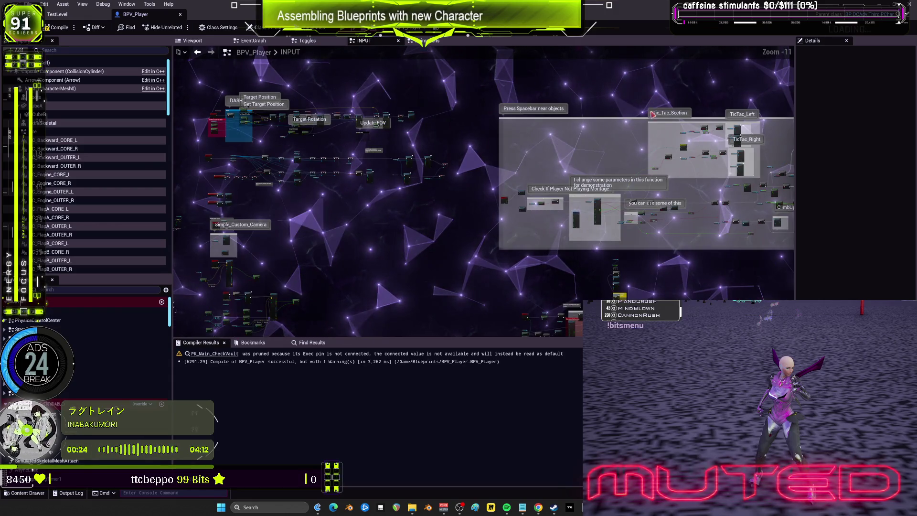
pyautogui.scroll(-4, 498, 194)
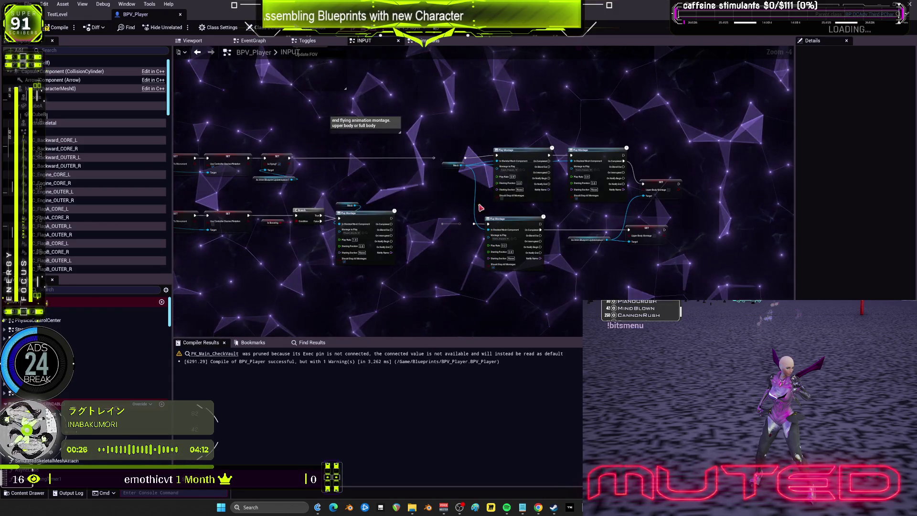
pyautogui.scroll(4, 373, 154)
pyautogui.scroll(-3, 372, 154)
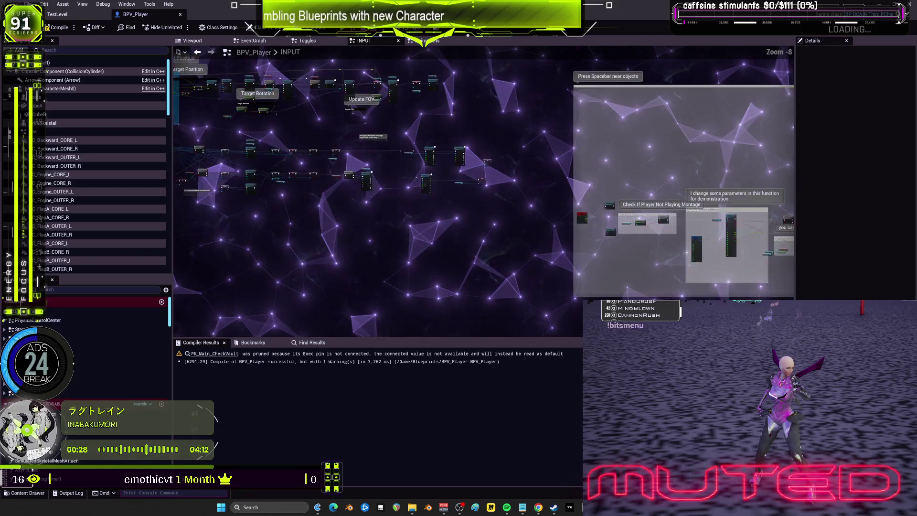
pyautogui.scroll(6, 508, 206)
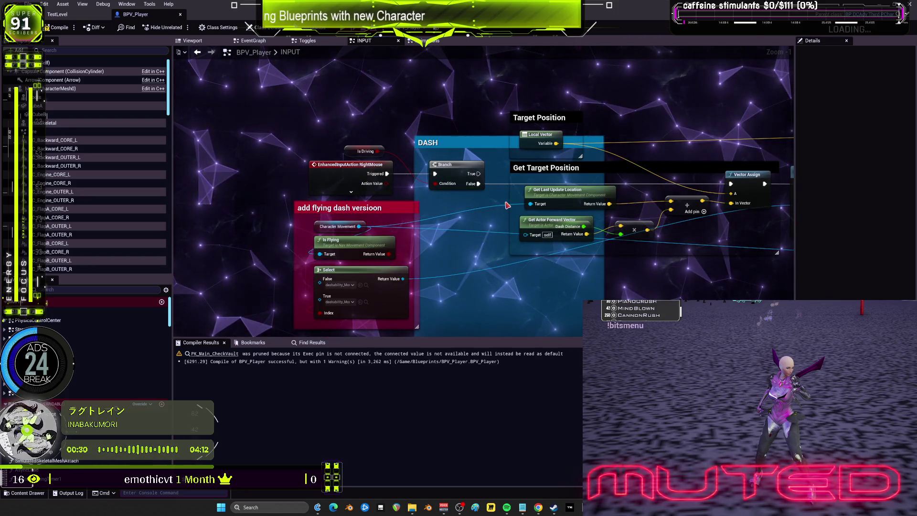
pyautogui.moveTo(646, 155); pyautogui.dragTo(570, 161)
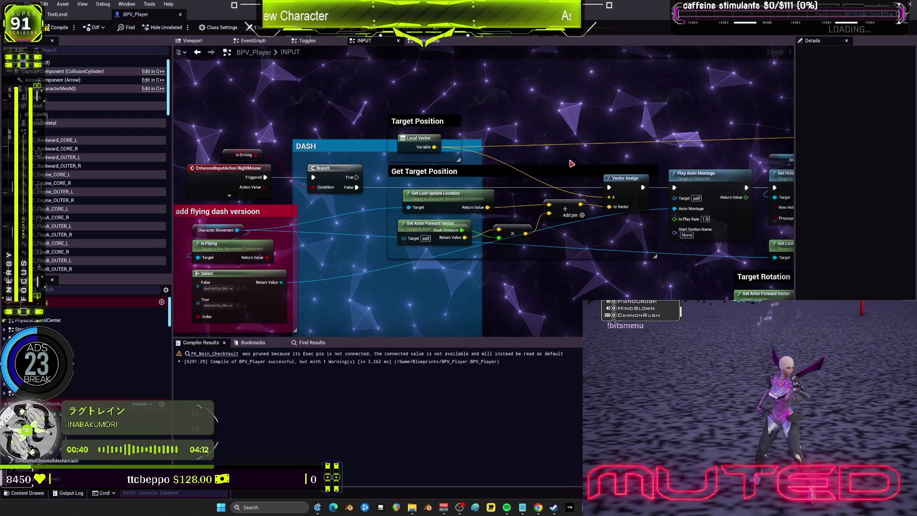
pyautogui.click(522, 508)
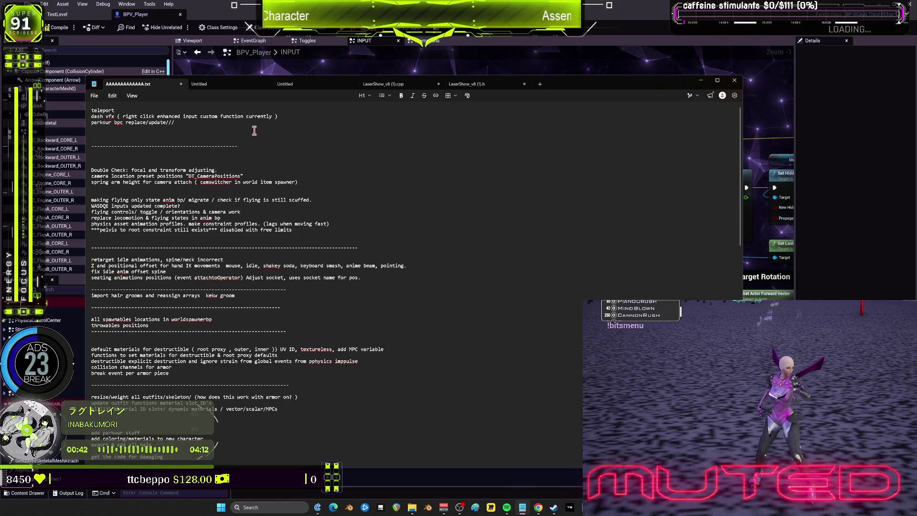
# - Extend the Double Check line with 'on different Enum switch character' and return to Unreal
pyautogui.click(238, 170)
pyautogui.write('(check differences when')
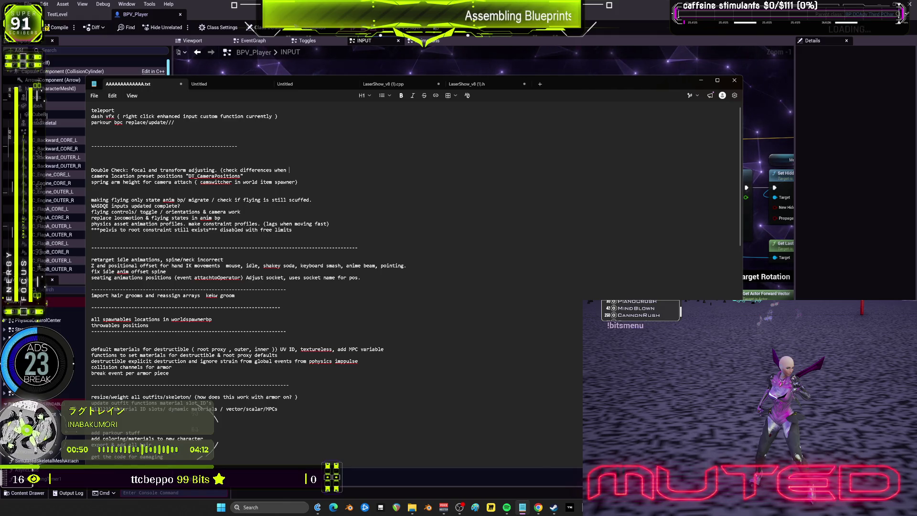
pyautogui.write('on ')
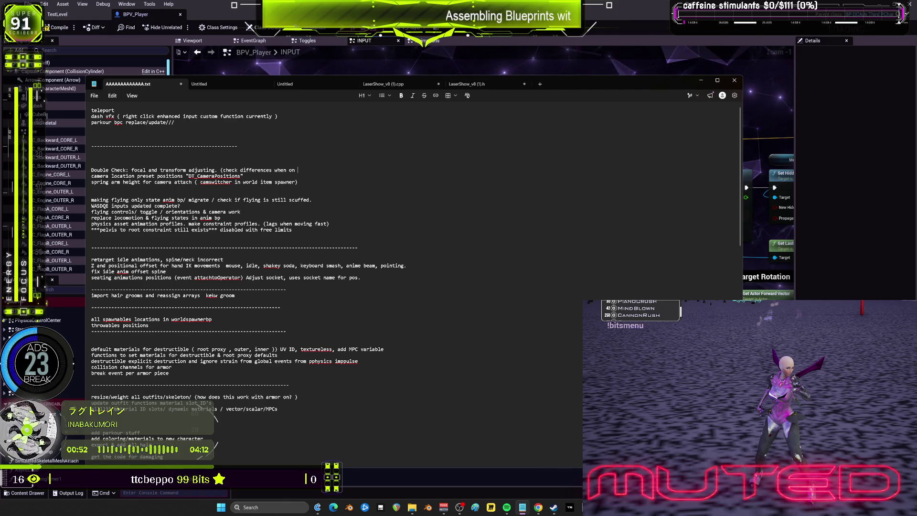
pyautogui.write('different Enum switch character drone')
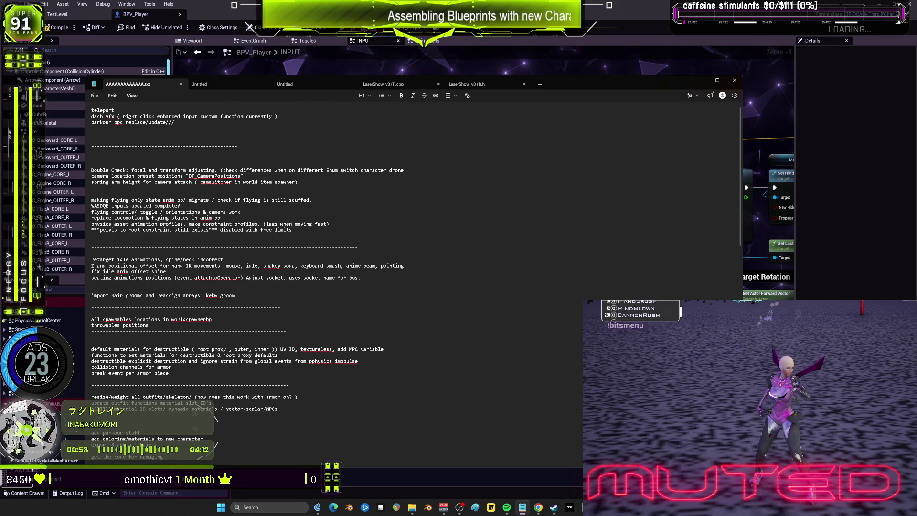
pyautogui.hotkey('alt', 'Tab')
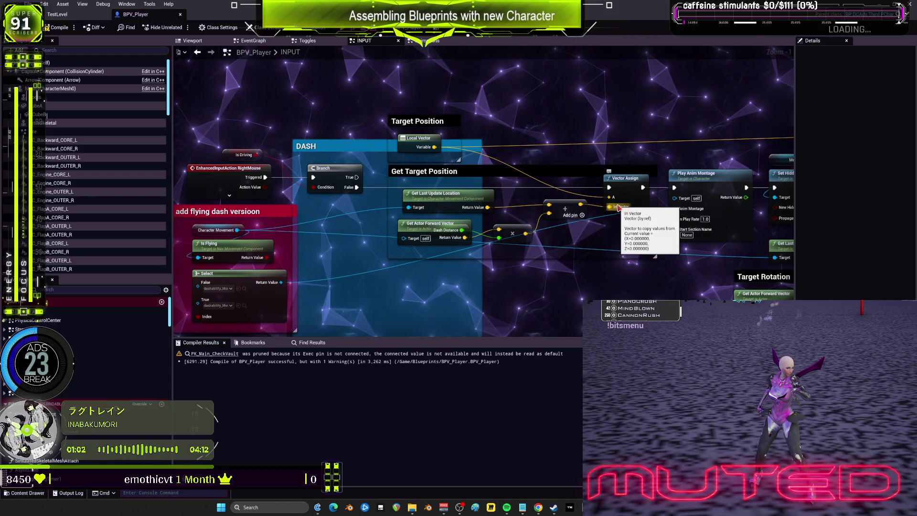
# - Browse the EventGraph and Destruction graphs and tick the PhysicsControlCenter Branch Condition
pyautogui.moveTo(633, 264); pyautogui.dragTo(488, 157)
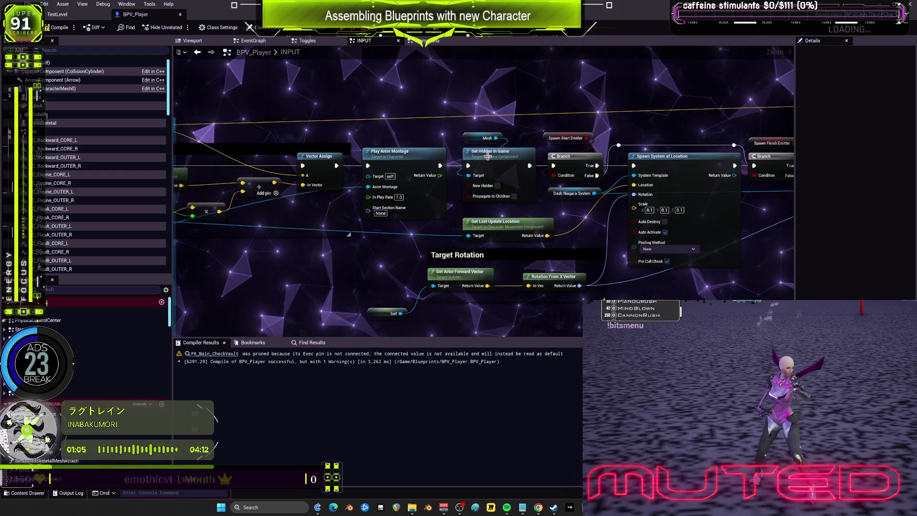
pyautogui.click(249, 42)
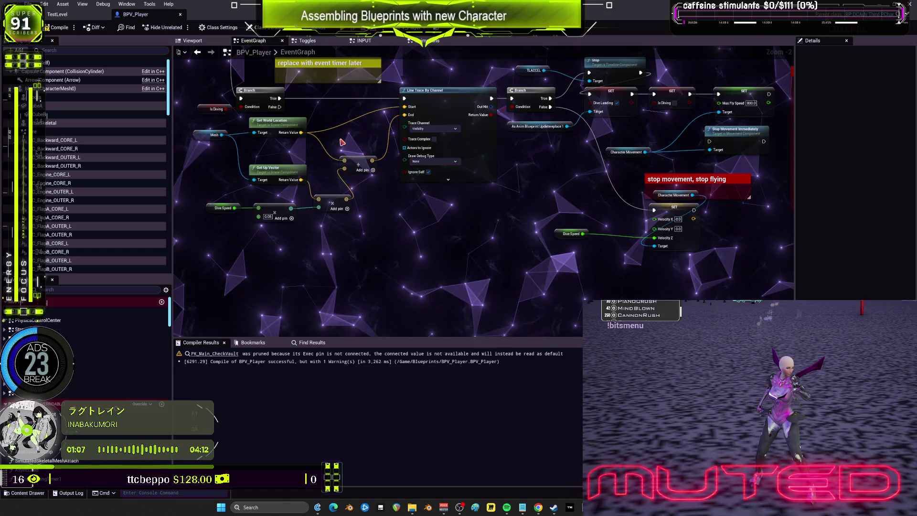
pyautogui.rightClick(372, 119)
pyautogui.click(213, 279)
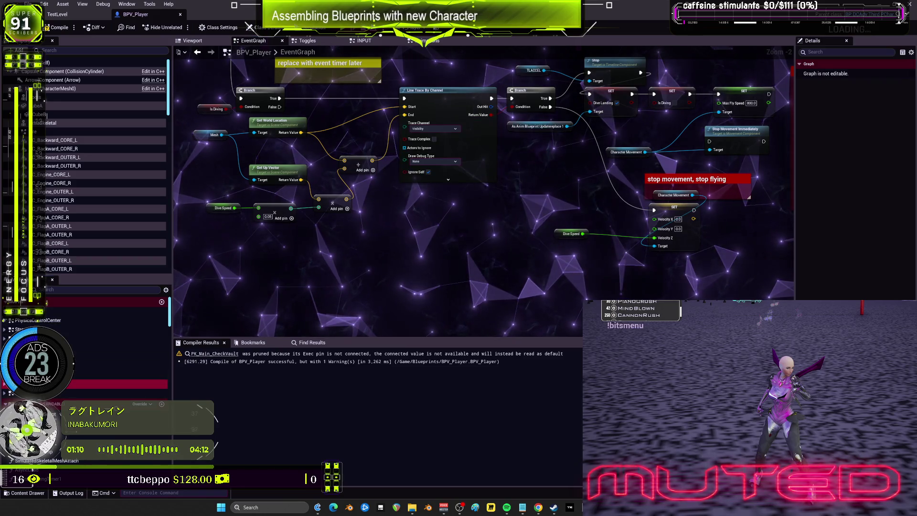
pyautogui.doubleClick(119, 356)
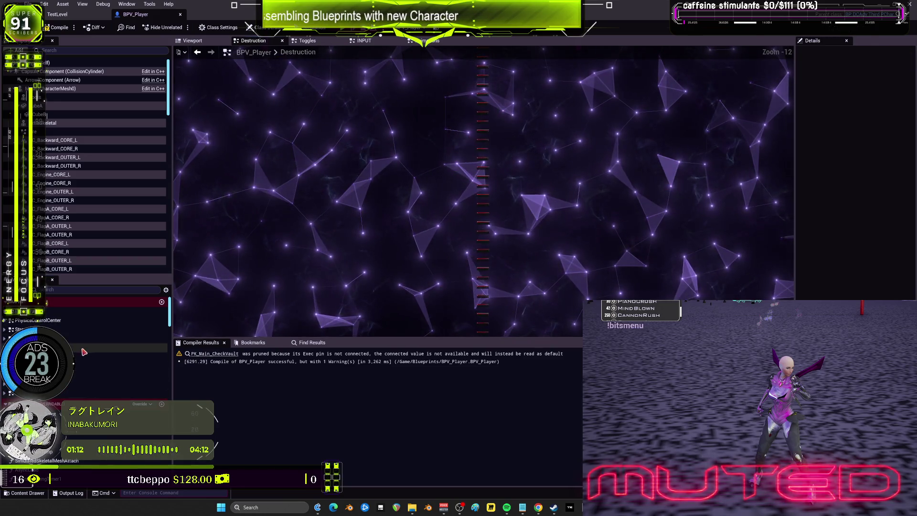
pyautogui.doubleClick(43, 320)
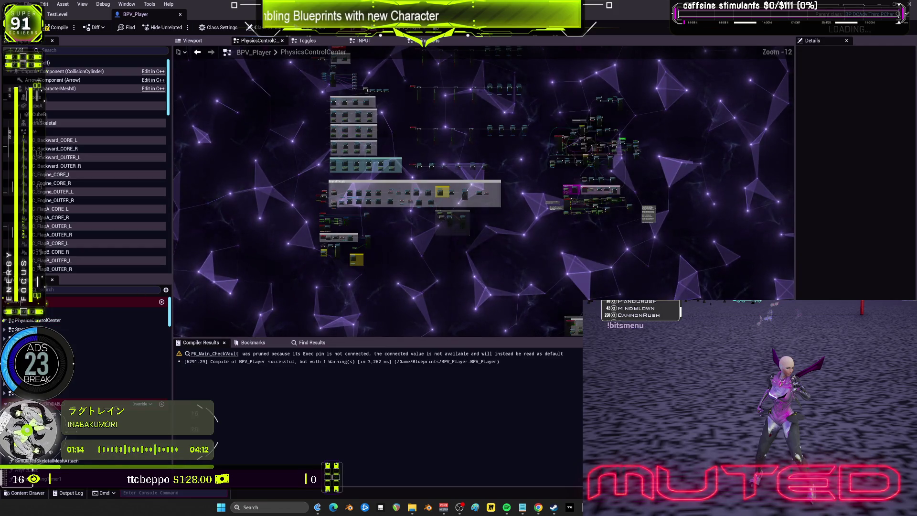
pyautogui.scroll(3, 422, 186)
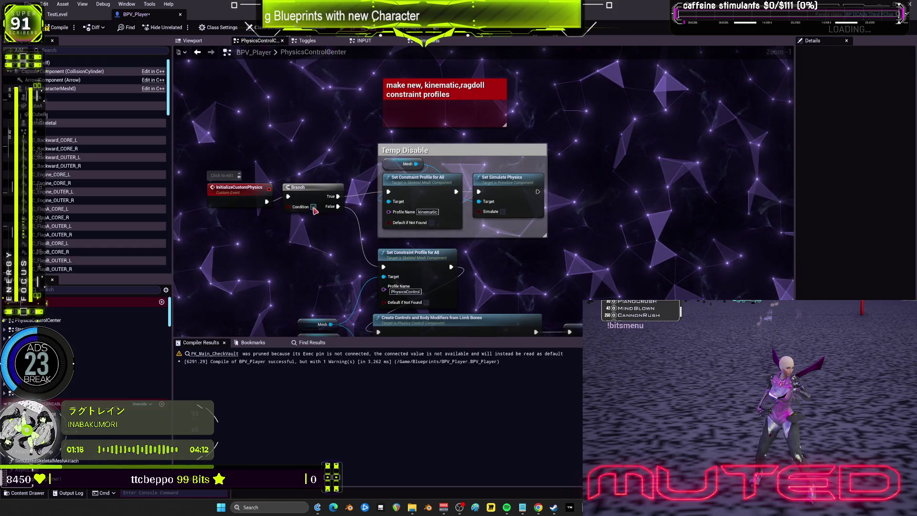
pyautogui.click(313, 207)
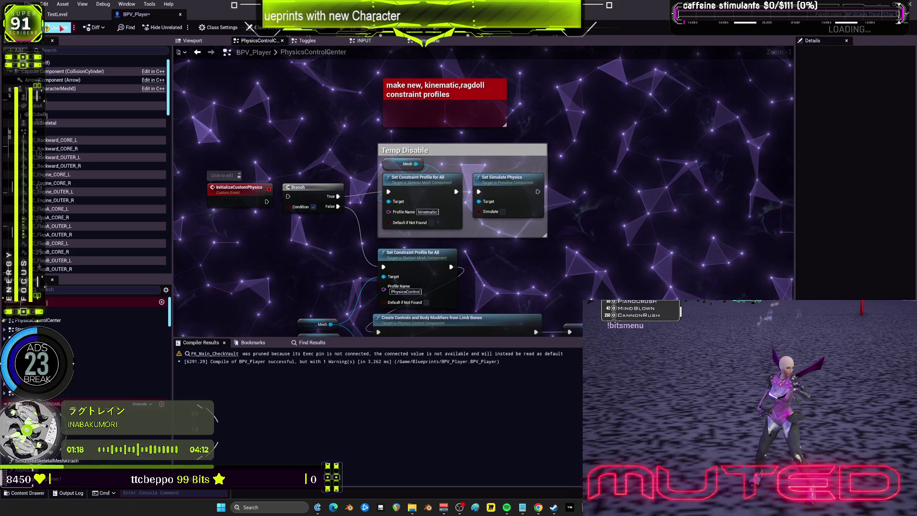
# - Review the INPUT graph's Spawn System and Update FOV nodes, then switch to the Epic Games Launcher
pyautogui.click(365, 42)
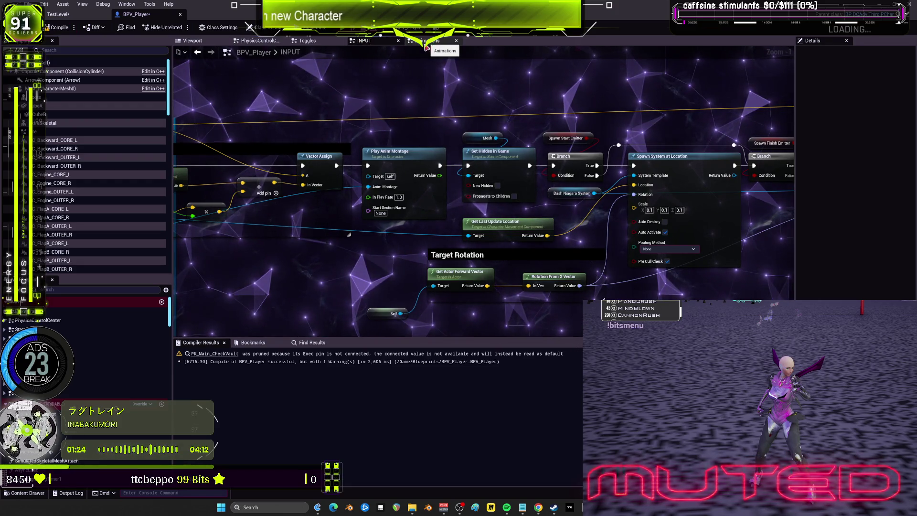
pyautogui.scroll(-3, 475, 156)
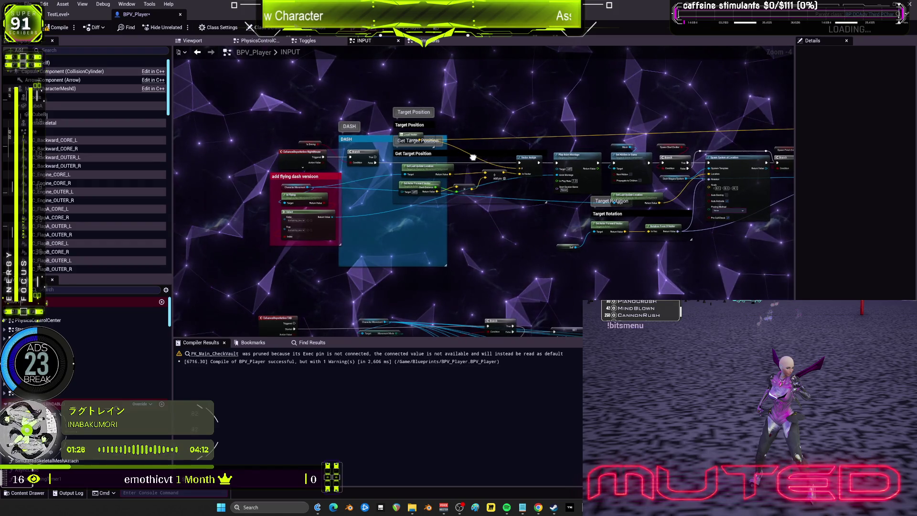
pyautogui.scroll(2, 473, 157)
pyautogui.moveTo(543, 195)
pyautogui.mouseDown()
pyautogui.moveTo(503, 203)
pyautogui.moveTo(472, 178)
pyautogui.moveTo(466, 186)
pyautogui.moveTo(409, 184)
pyautogui.moveTo(490, 171)
pyautogui.moveTo(403, 170)
pyautogui.moveTo(420, 182)
pyautogui.moveTo(400, 175)
pyautogui.moveTo(433, 178)
pyautogui.mouseUp()
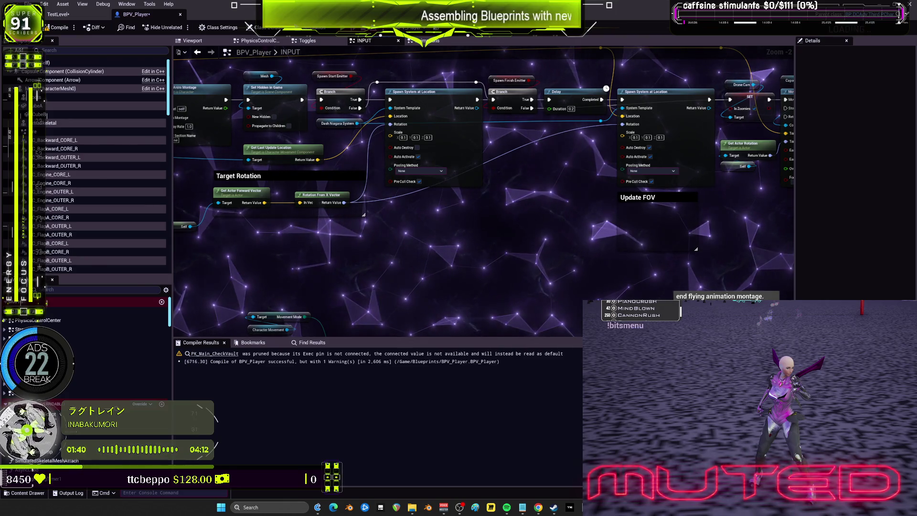
pyautogui.hotkey('alt', 'Tab')
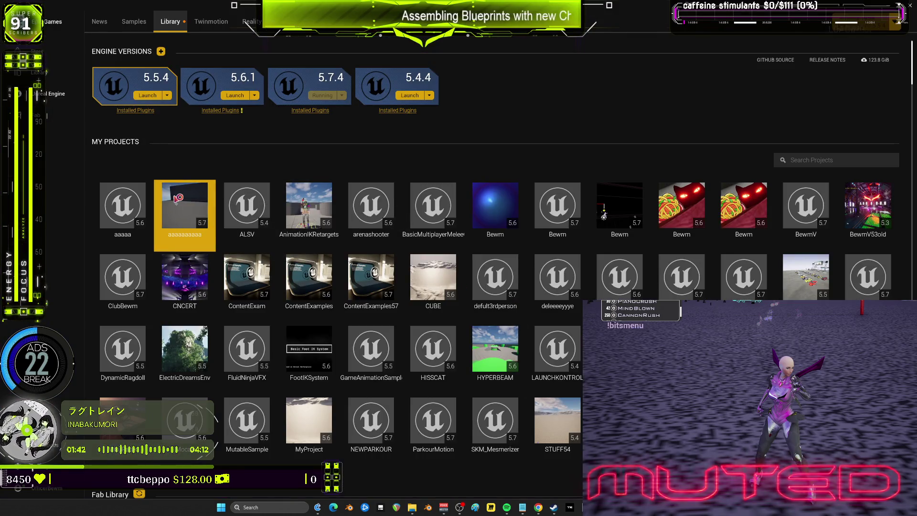
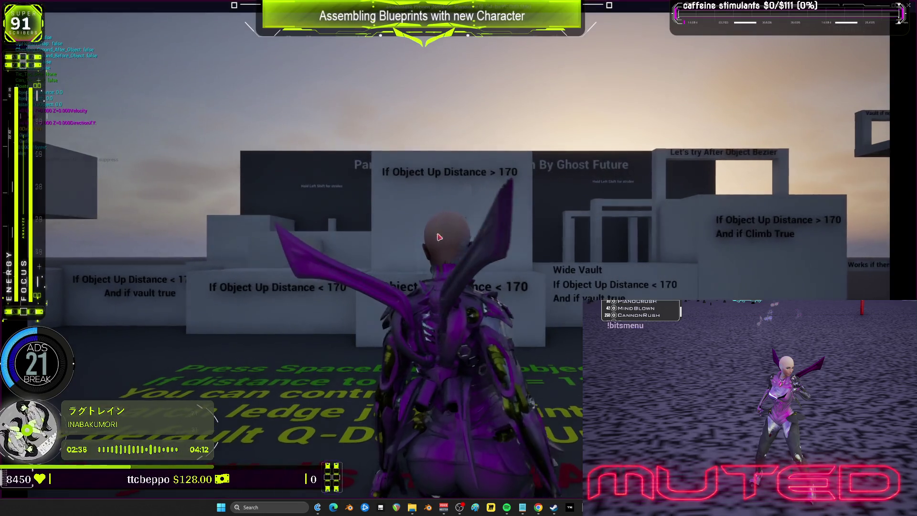
# - Run the character toward the wall blocks and into the open area, then stop the preview
pyautogui.press('w')
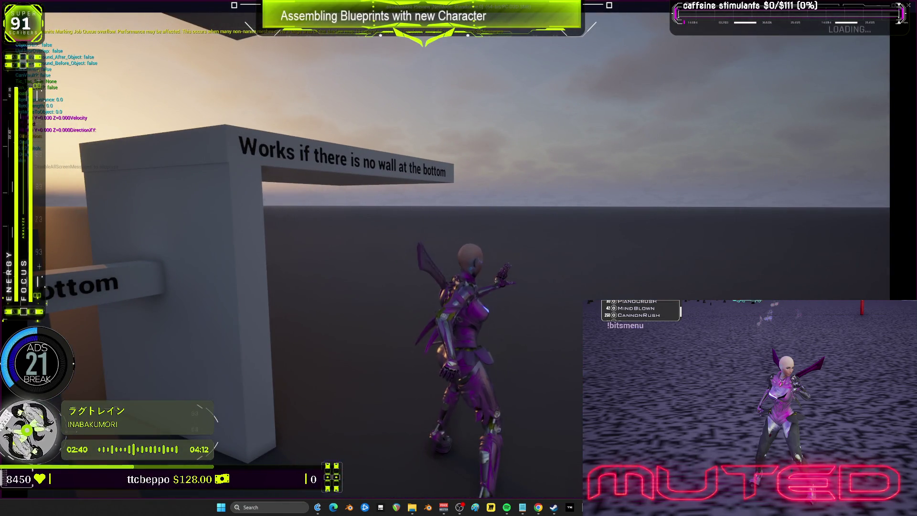
pyautogui.press('w')
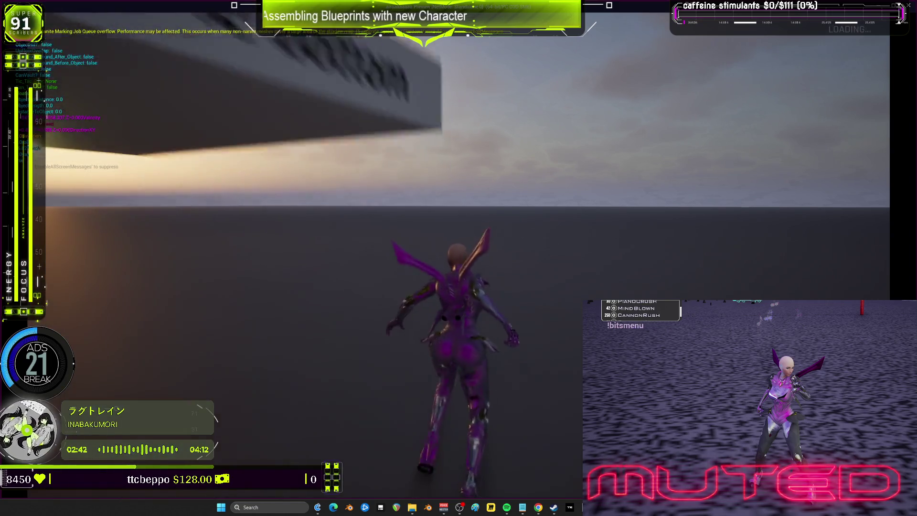
pyautogui.press('Escape')
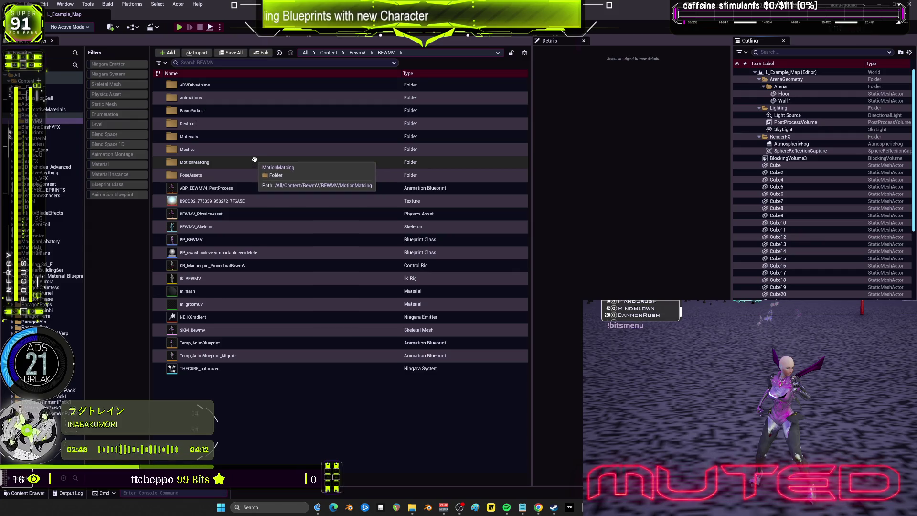
# - Open BP_BEWMV, search it for 'dash', and jump to the Blink Dash FX node
pyautogui.doubleClick(204, 242)
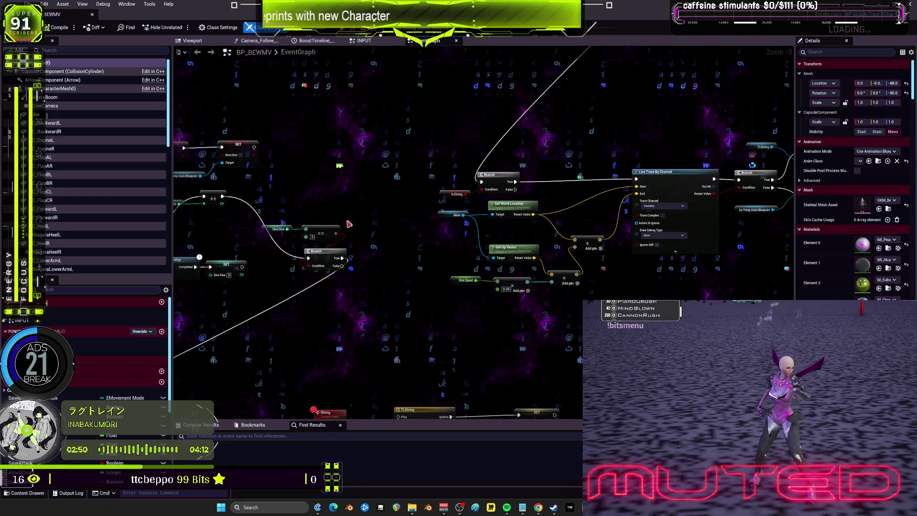
pyautogui.scroll(-3, 314, 327)
pyautogui.click(290, 435)
pyautogui.write('dash')
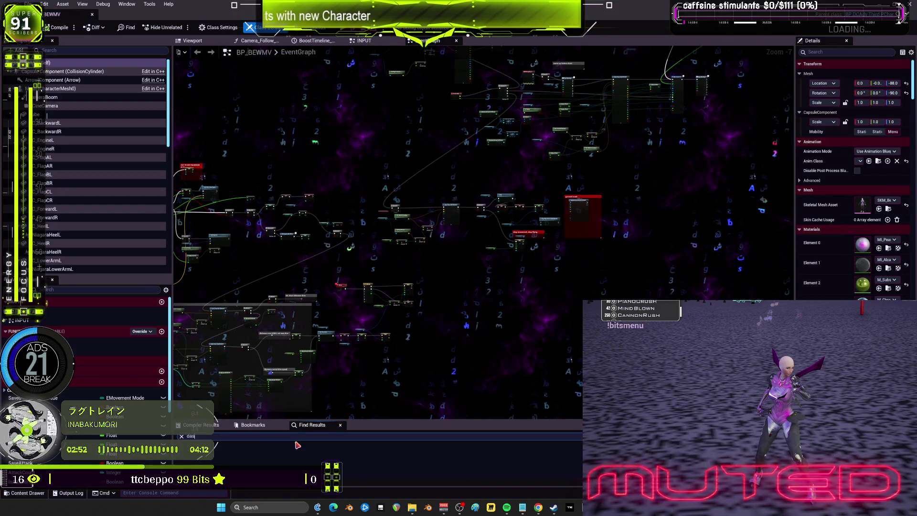
pyautogui.press('Return')
pyautogui.moveTo(420, 420); pyautogui.dragTo(425, 320)
pyautogui.click(210, 411)
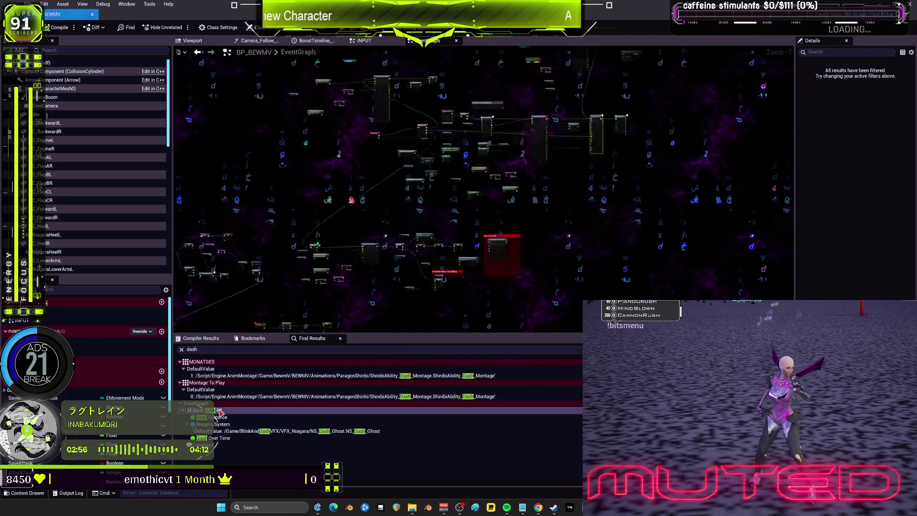
# - Look over the warm up before dash, lower dash, Sequence and Event Tick nodes, then relaunch the game
pyautogui.moveTo(270, 119); pyautogui.dragTo(518, 135)
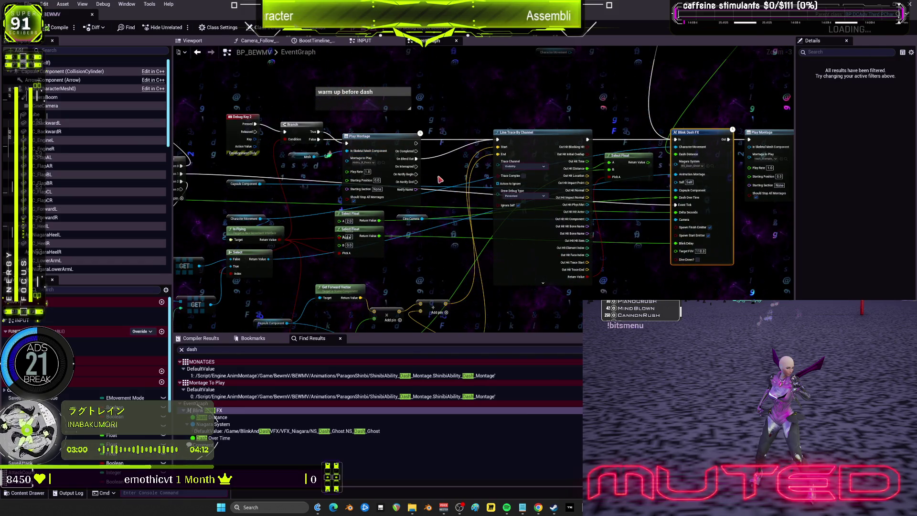
pyautogui.moveTo(437, 177); pyautogui.dragTo(498, 98)
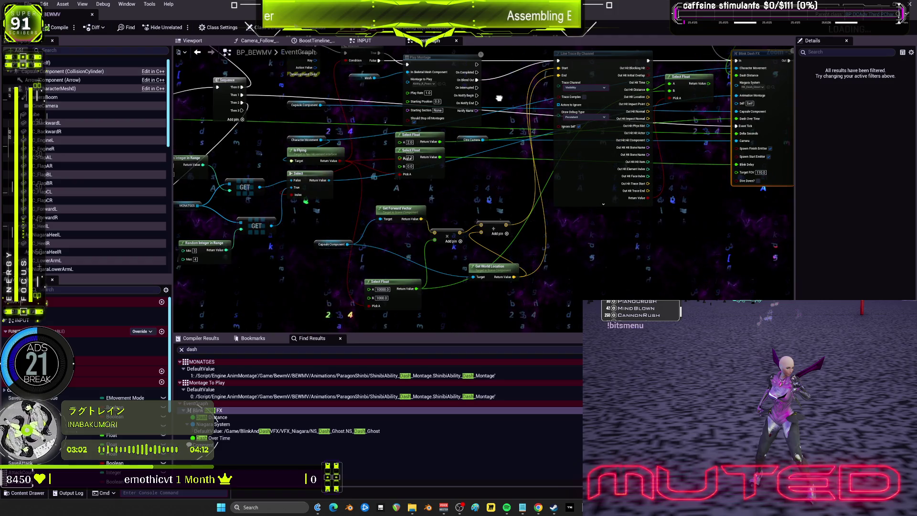
pyautogui.scroll(4, 498, 98)
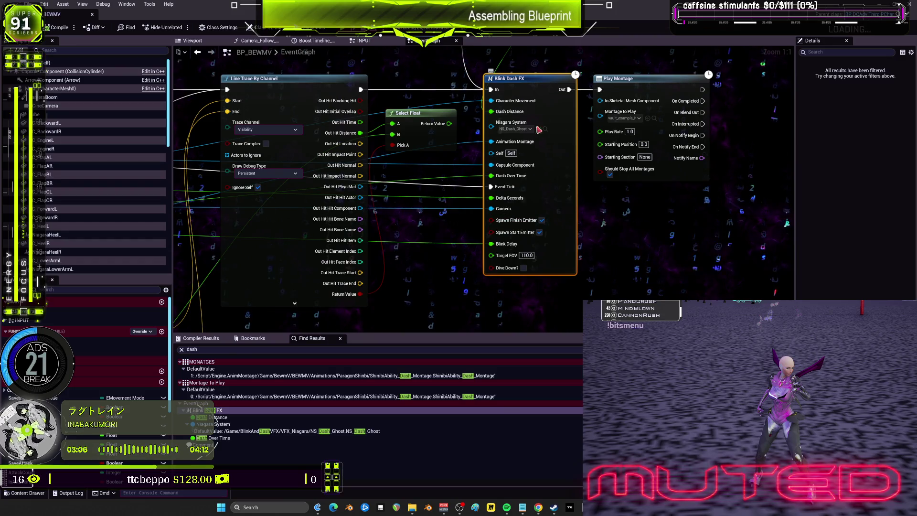
pyautogui.scroll(-3, 548, 128)
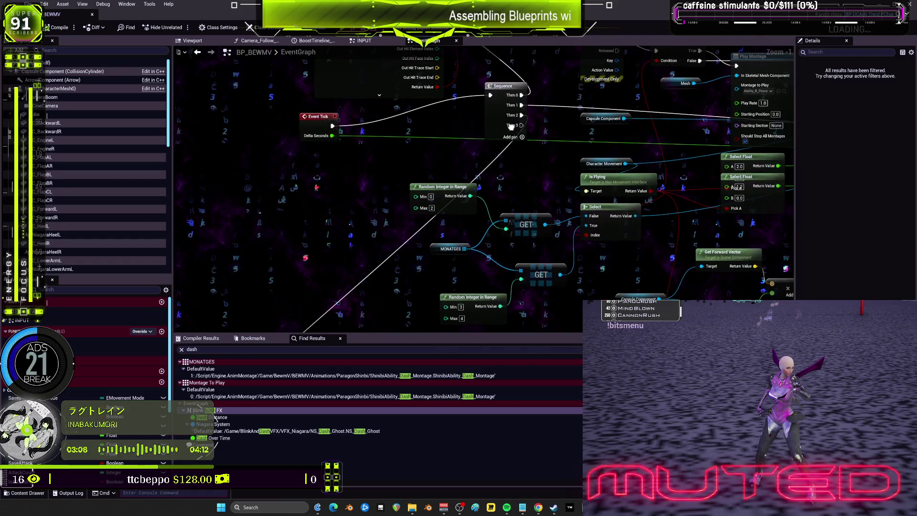
pyautogui.moveTo(511, 127); pyautogui.dragTo(312, 177)
pyautogui.hotkey('alt', 'Tab')
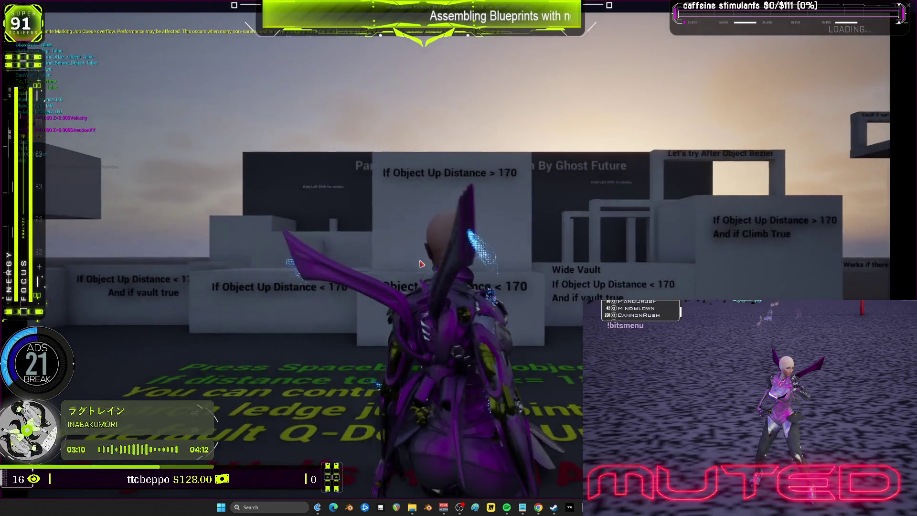
# - Play-test the dash ability twice, restarting the game between tests, and return to the event graph
pyautogui.press('space')
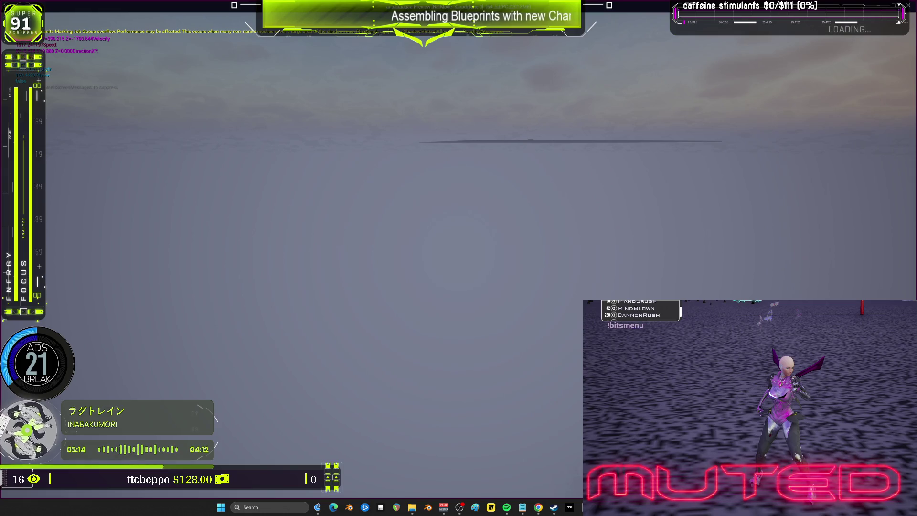
pyautogui.press('Escape')
pyautogui.hotkey('alt', 'p')
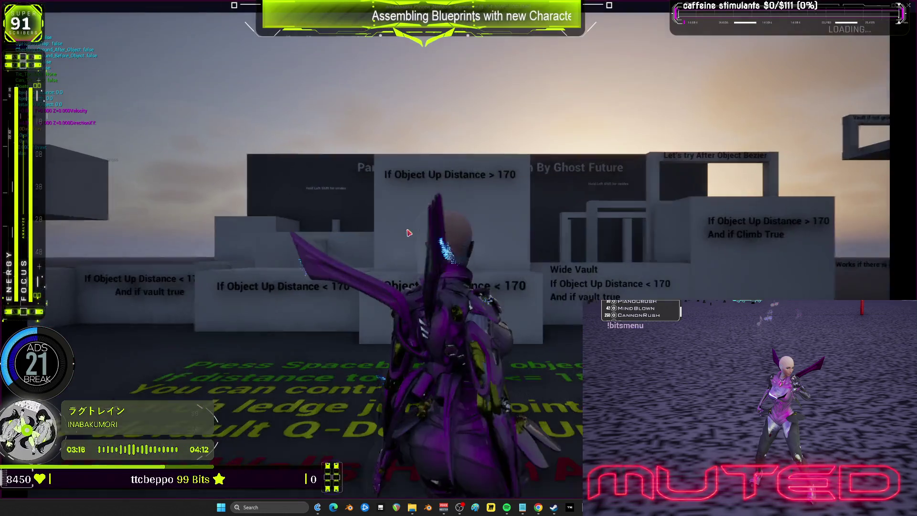
pyautogui.press('space')
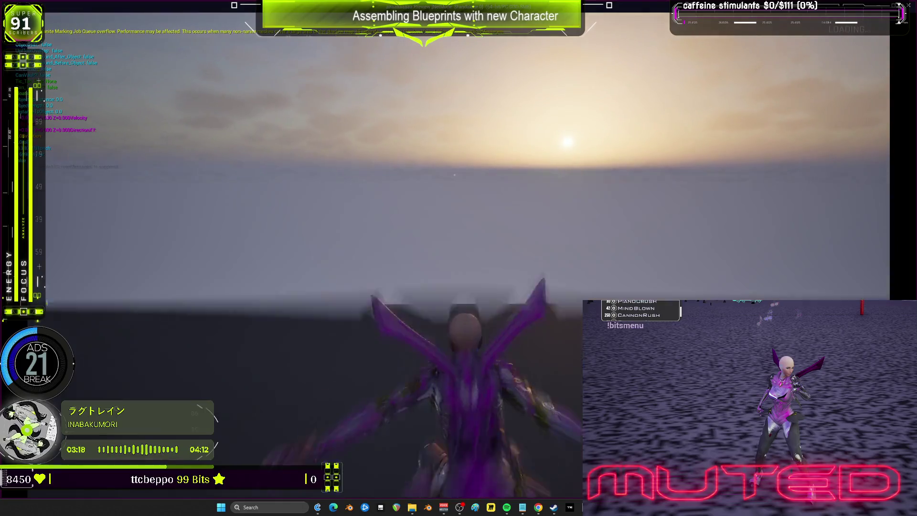
pyautogui.press('Escape')
# - Move the Select Float node down beside the Line Trace By Channel outputs
pyautogui.scroll(-5, 422, 166)
pyautogui.scroll(4, 422, 166)
pyautogui.moveTo(423, 166); pyautogui.dragTo(424, 249)
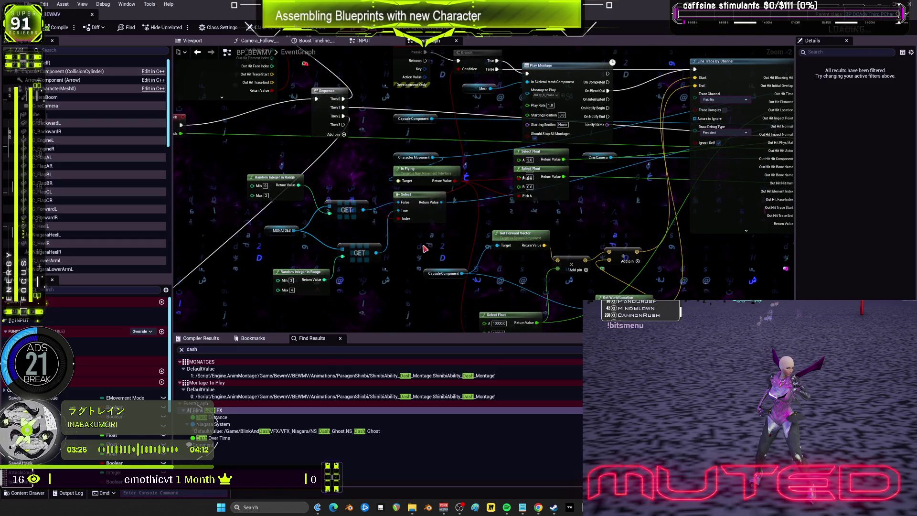
pyautogui.moveTo(547, 236)
pyautogui.mouseDown()
pyautogui.moveTo(521, 201)
pyautogui.moveTo(480, 275)
pyautogui.moveTo(563, 187)
pyautogui.mouseUp()
pyautogui.scroll(2, 563, 186)
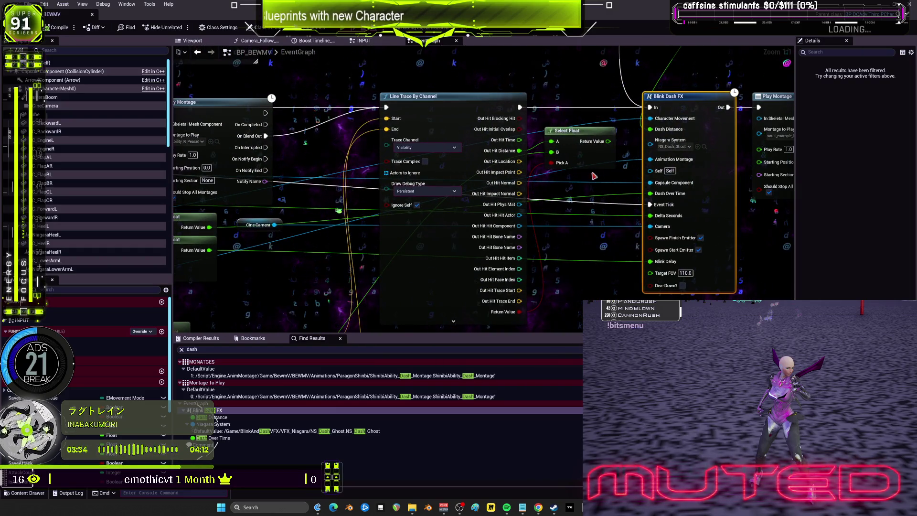
pyautogui.moveTo(593, 159); pyautogui.dragTo(584, 205)
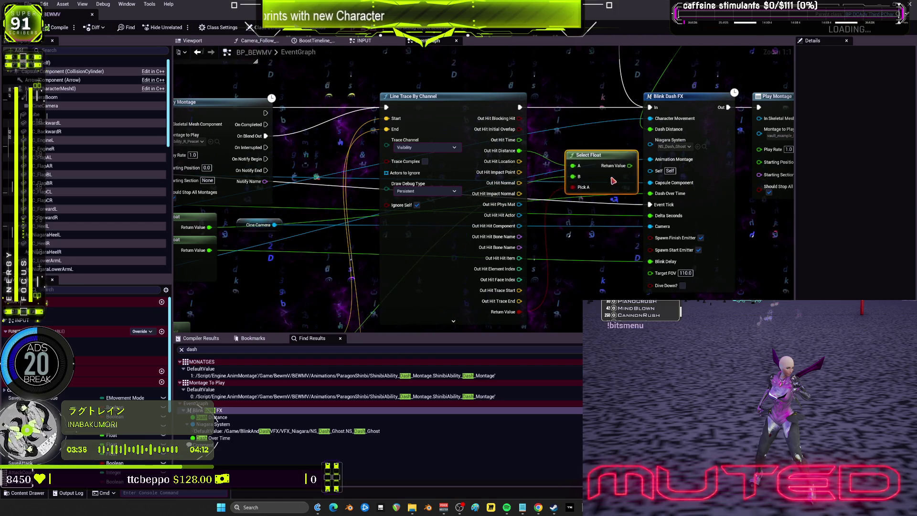
pyautogui.moveTo(604, 166); pyautogui.dragTo(355, 191)
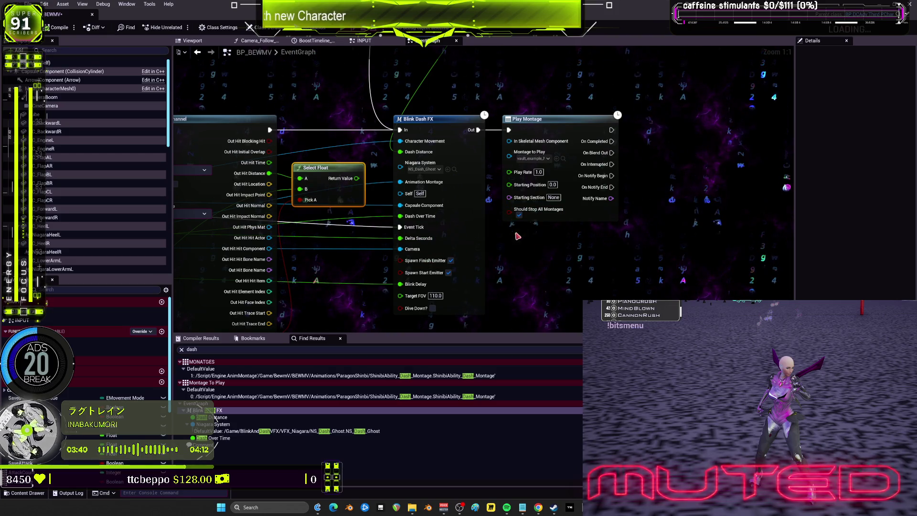
# - Look over the Line Trace, Debug Key 9 and warm up before dash nodes
pyautogui.moveTo(376, 183)
pyautogui.mouseDown()
pyautogui.moveTo(391, 214)
pyautogui.moveTo(524, 196)
pyautogui.mouseUp()
pyautogui.moveTo(399, 201)
pyautogui.mouseDown()
pyautogui.moveTo(549, 271)
pyautogui.moveTo(687, 206)
pyautogui.mouseUp()
pyautogui.scroll(-3, 687, 206)
pyautogui.moveTo(532, 309)
pyautogui.mouseDown()
pyautogui.moveTo(498, 233)
pyautogui.moveTo(669, 158)
pyautogui.mouseUp()
pyautogui.moveTo(502, 215)
pyautogui.mouseDown()
pyautogui.moveTo(660, 162)
pyautogui.moveTo(601, 169)
pyautogui.moveTo(415, 296)
pyautogui.moveTo(418, 243)
pyautogui.mouseUp()
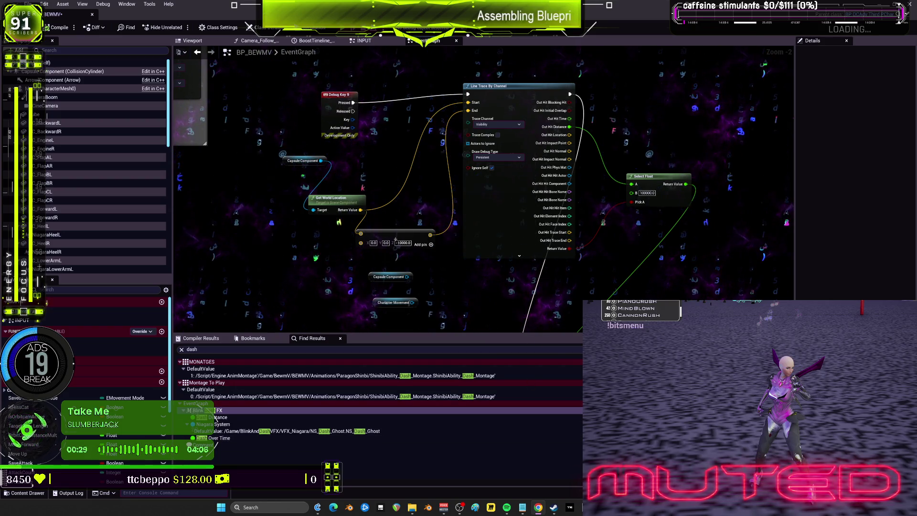
pyautogui.scroll(-4, 405, 232)
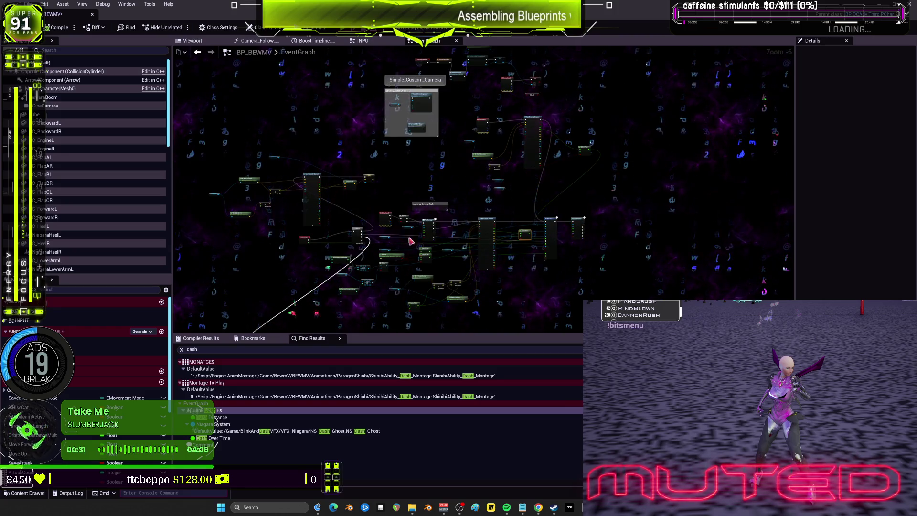
pyautogui.scroll(4, 405, 232)
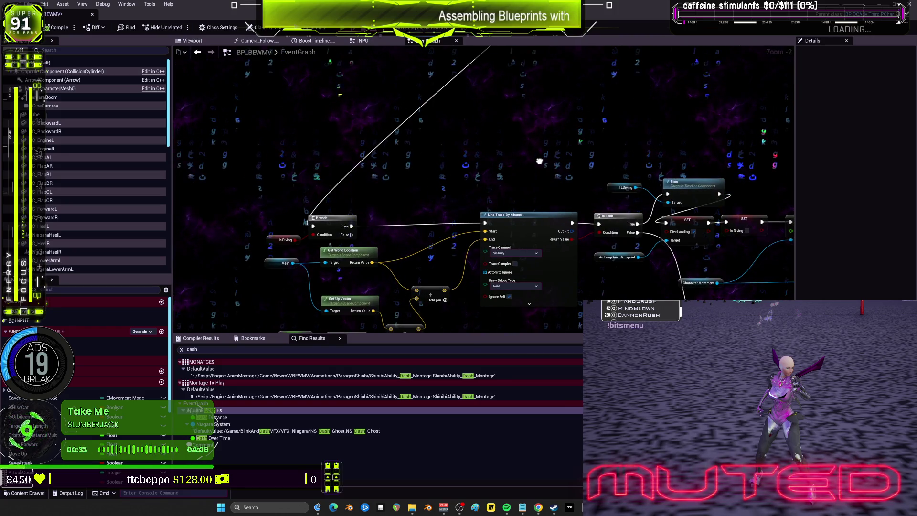
pyautogui.scroll(-3, 423, 321)
pyautogui.scroll(3, 510, 239)
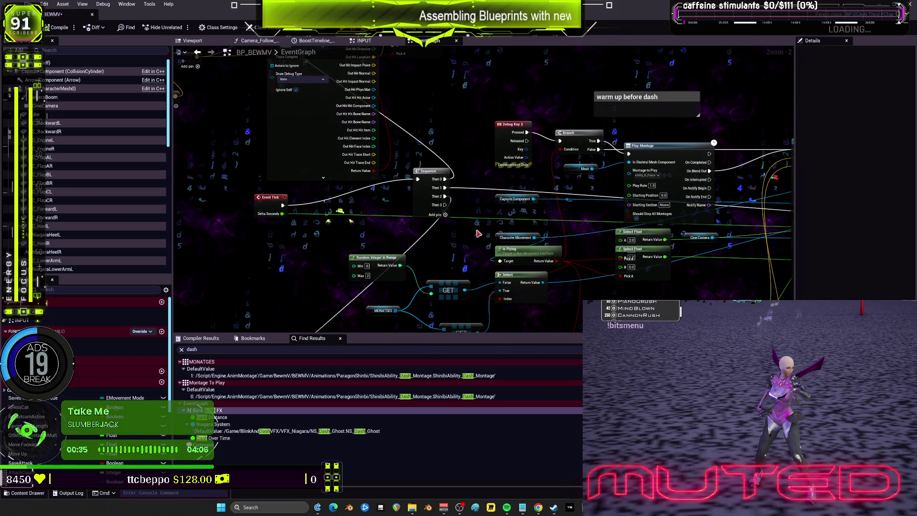
pyautogui.moveTo(479, 233); pyautogui.dragTo(418, 204)
pyautogui.scroll(-2, 418, 204)
pyautogui.moveTo(581, 199); pyautogui.dragTo(481, 161)
pyautogui.scroll(1, 377, 138)
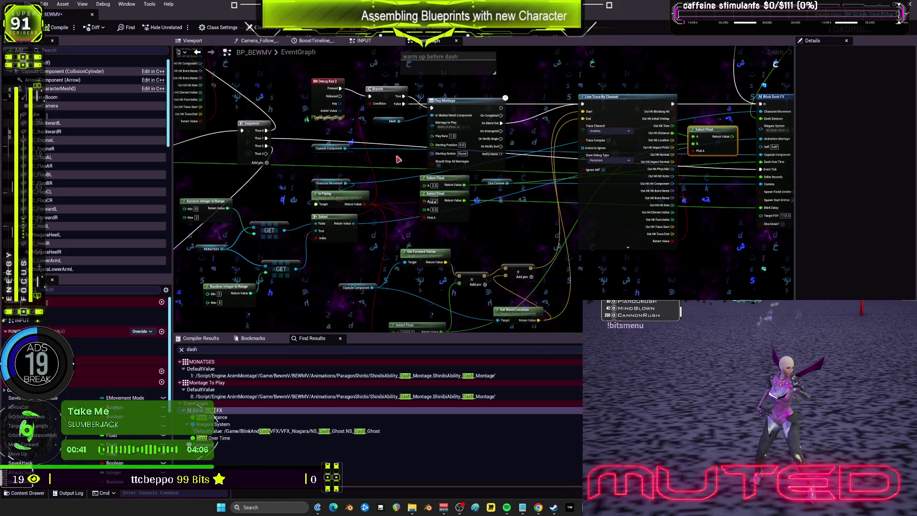
pyautogui.moveTo(396, 159); pyautogui.dragTo(423, 155)
pyautogui.scroll(-2, 422, 154)
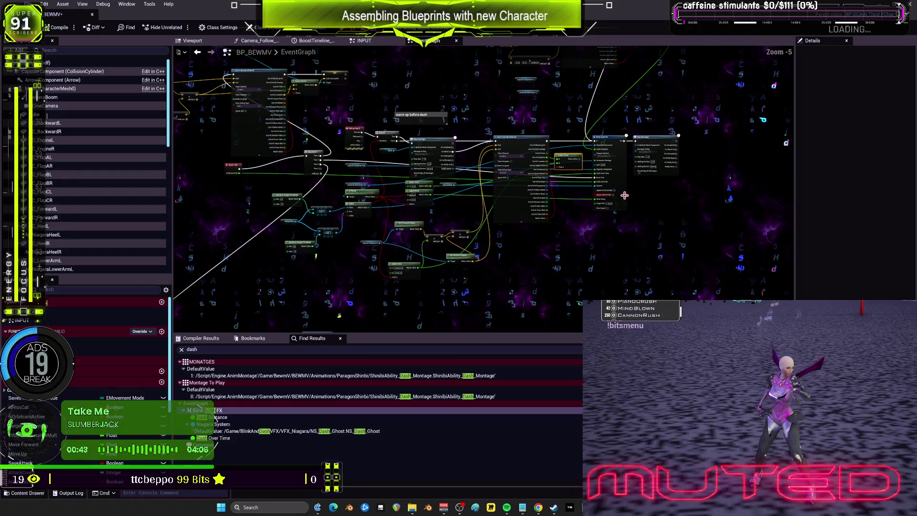
pyautogui.moveTo(362, 117); pyautogui.dragTo(362, 117)
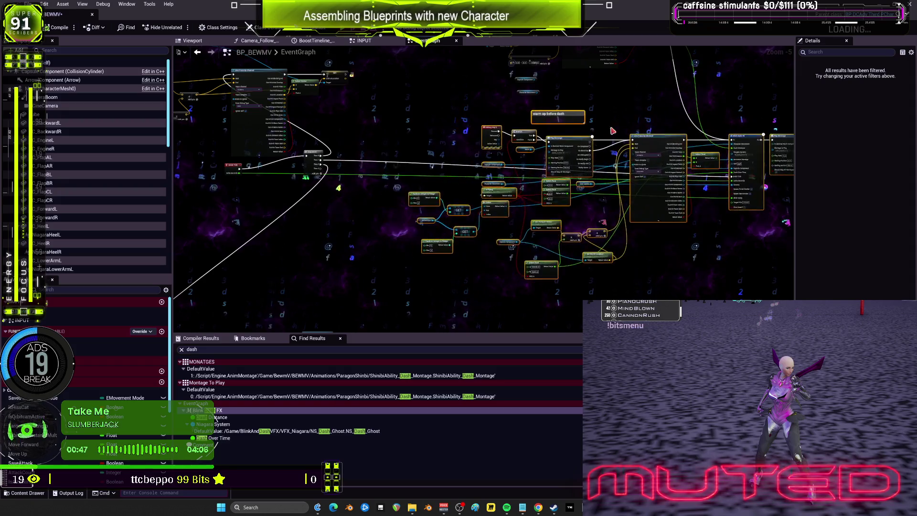
pyautogui.moveTo(613, 131); pyautogui.dragTo(568, 220)
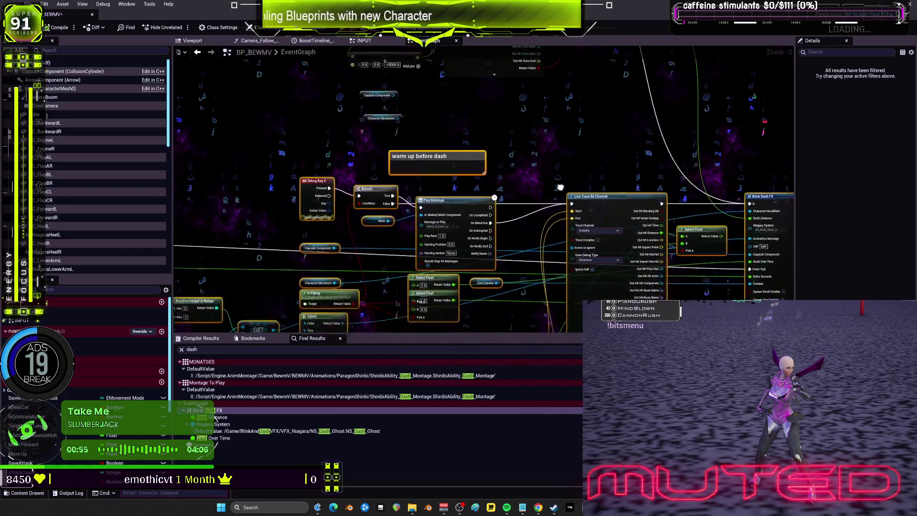
pyautogui.moveTo(563, 203); pyautogui.dragTo(583, 168)
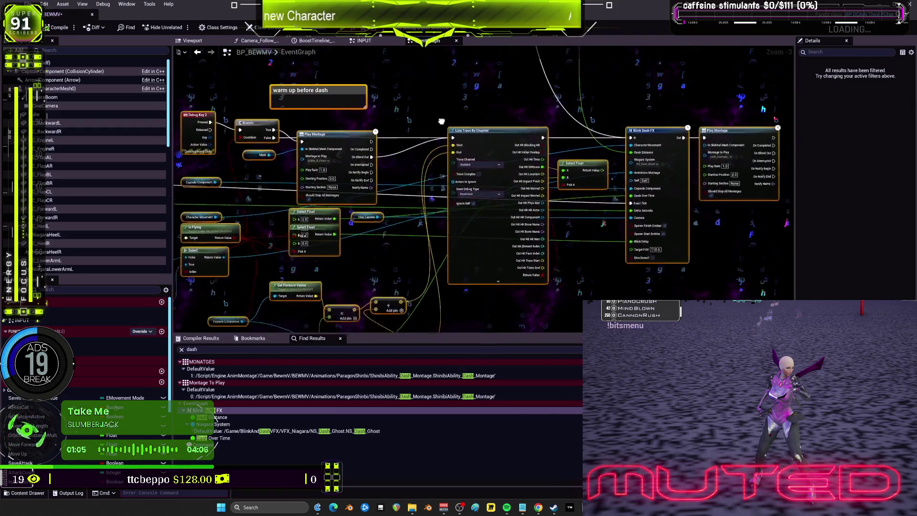
pyautogui.moveTo(579, 116); pyautogui.dragTo(534, 111)
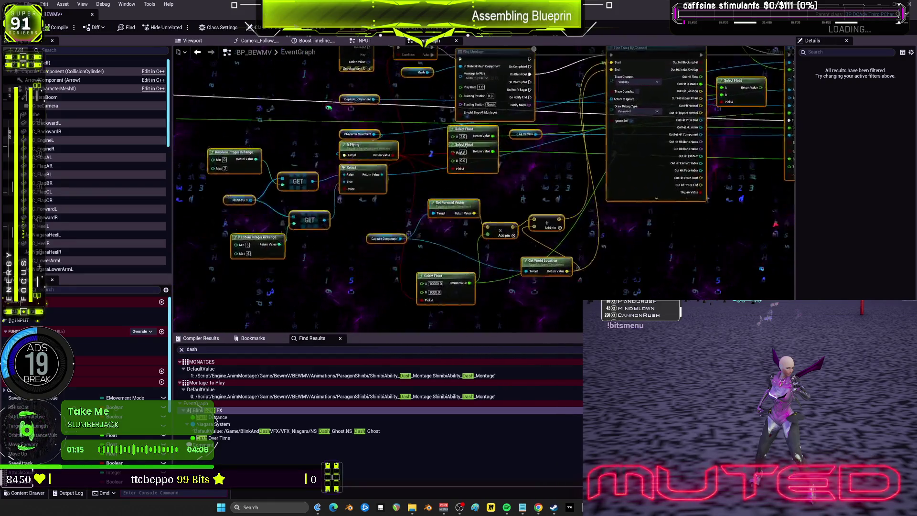
pyautogui.moveTo(581, 48); pyautogui.dragTo(578, 146)
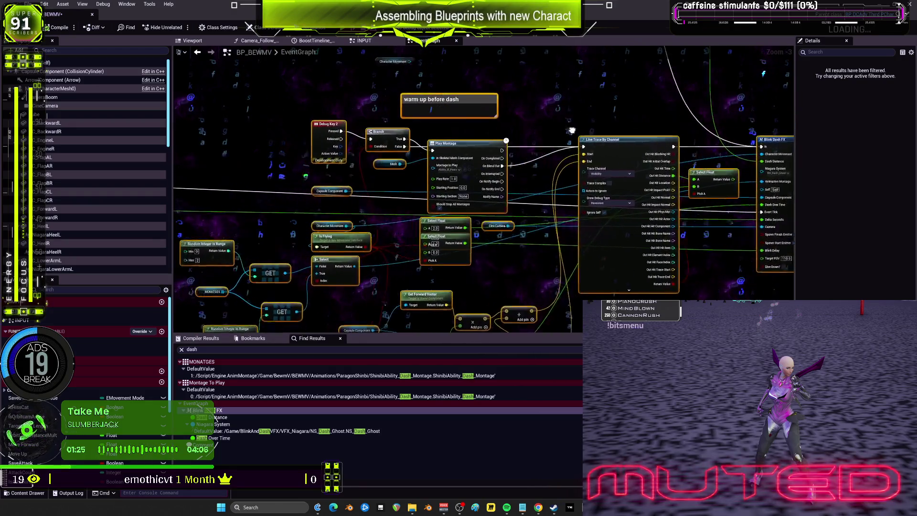
pyautogui.moveTo(564, 135)
pyautogui.mouseDown()
pyautogui.moveTo(595, 101)
pyautogui.moveTo(603, 74)
pyautogui.mouseUp()
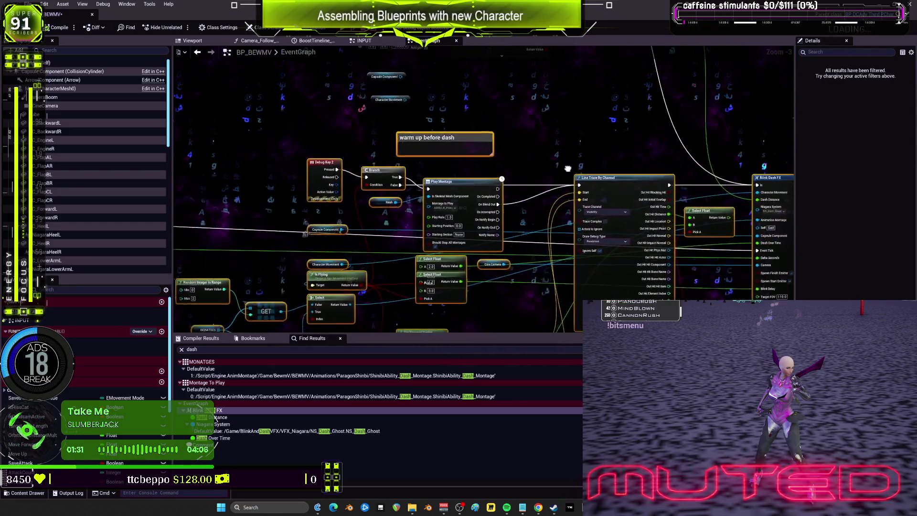
pyautogui.moveTo(435, 205); pyautogui.dragTo(594, 200)
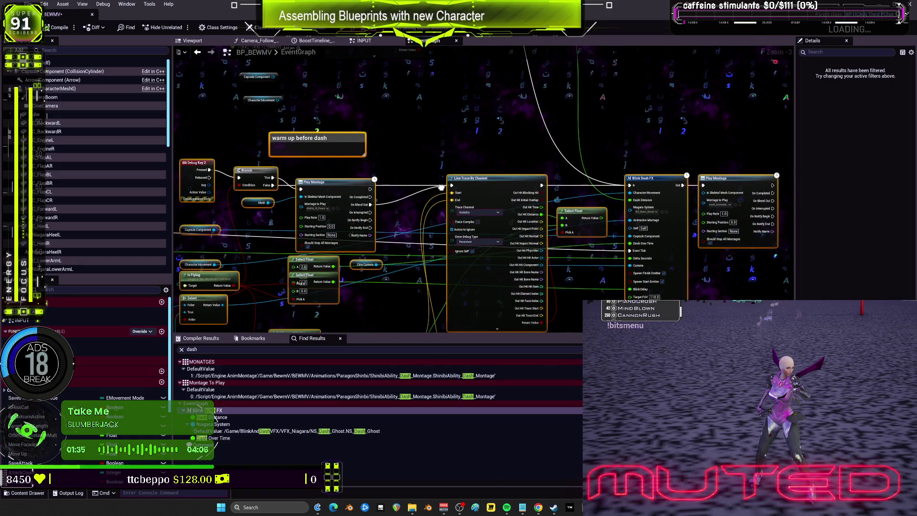
pyautogui.scroll(3, 506, 205)
pyautogui.moveTo(363, 209); pyautogui.dragTo(468, 117)
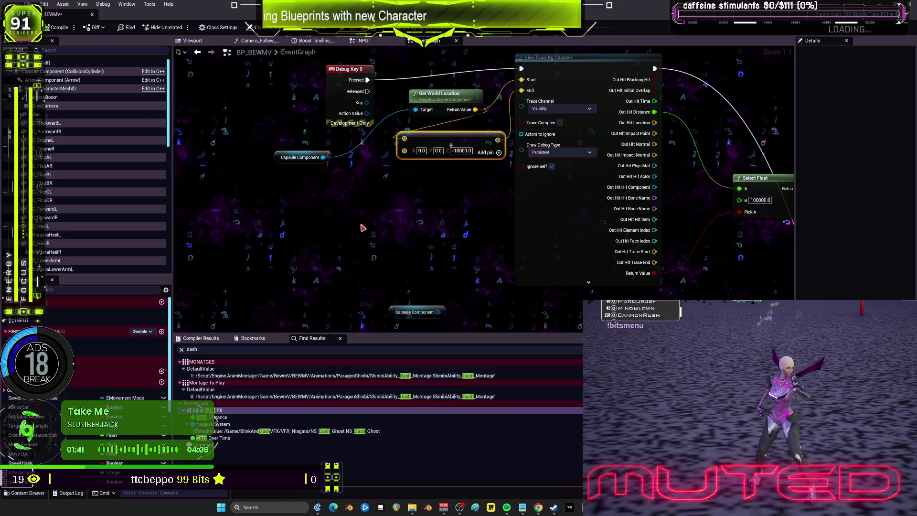
# - Pull Capsule Component and the line trace node together under Debug Key 9 and select the group
pyautogui.moveTo(289, 160); pyautogui.dragTo(344, 145)
pyautogui.moveTo(521, 140); pyautogui.dragTo(516, 155)
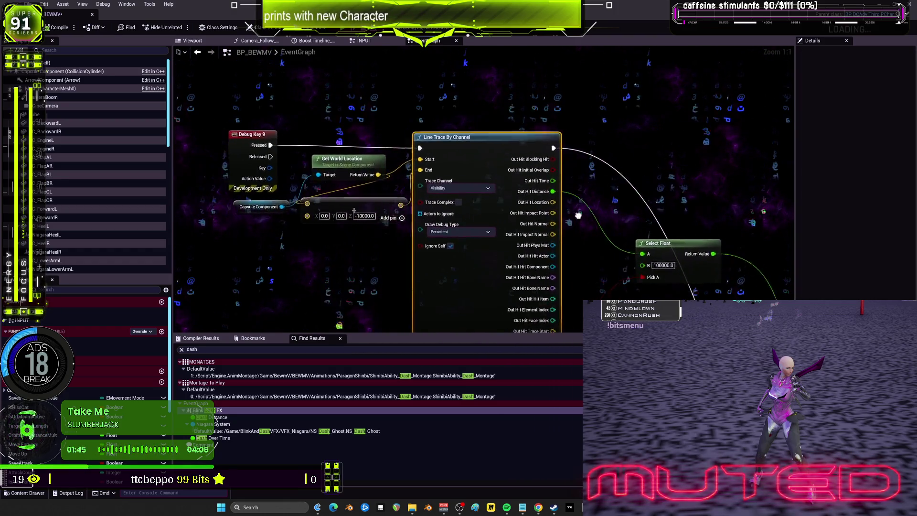
pyautogui.moveTo(527, 199)
pyautogui.mouseDown()
pyautogui.moveTo(506, 203)
pyautogui.moveTo(553, 191)
pyautogui.moveTo(500, 211)
pyautogui.moveTo(500, 196)
pyautogui.moveTo(492, 203)
pyautogui.mouseUp()
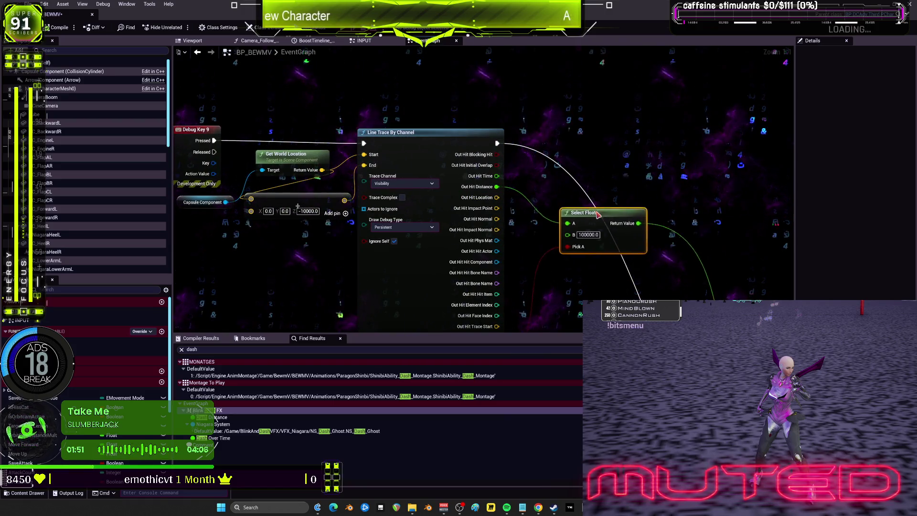
pyautogui.scroll(-2, 587, 219)
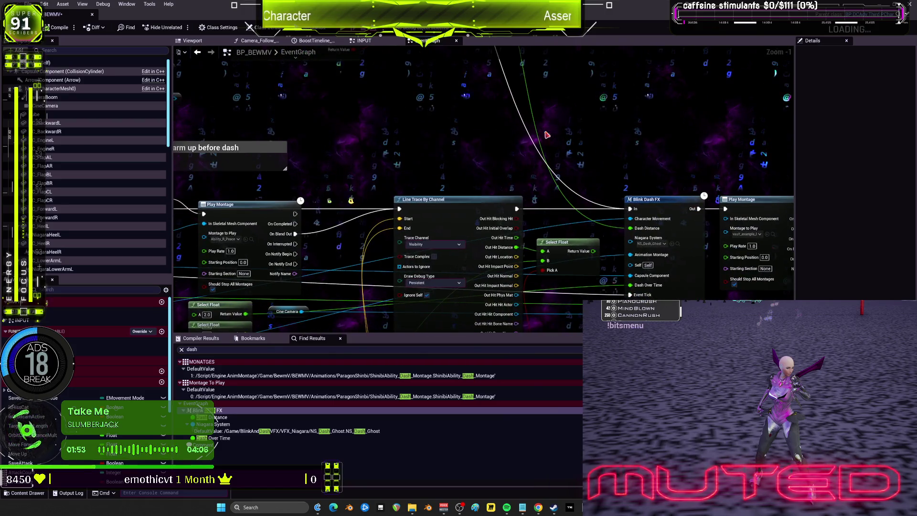
pyautogui.moveTo(534, 210); pyautogui.dragTo(593, 252)
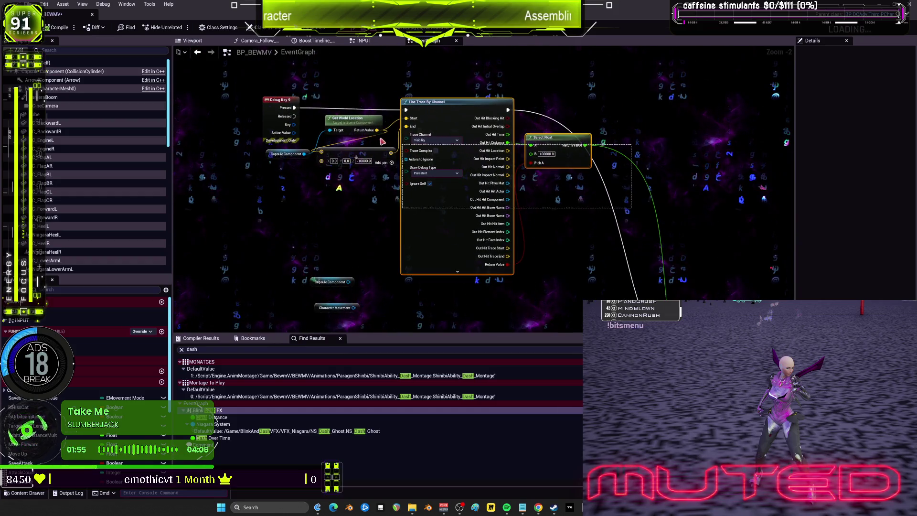
pyautogui.moveTo(479, 143)
pyautogui.mouseDown()
pyautogui.moveTo(541, 173)
pyautogui.moveTo(525, 100)
pyautogui.mouseUp()
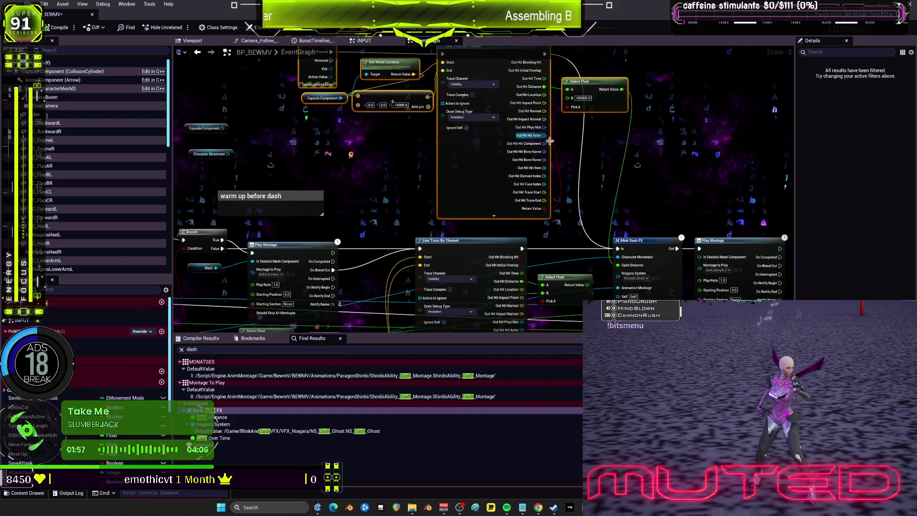
pyautogui.scroll(-1, 551, 142)
# - Shift the test trace group left and separate the overlapping Select Float nodes
pyautogui.moveTo(508, 103); pyautogui.dragTo(484, 109)
pyautogui.click(311, 225)
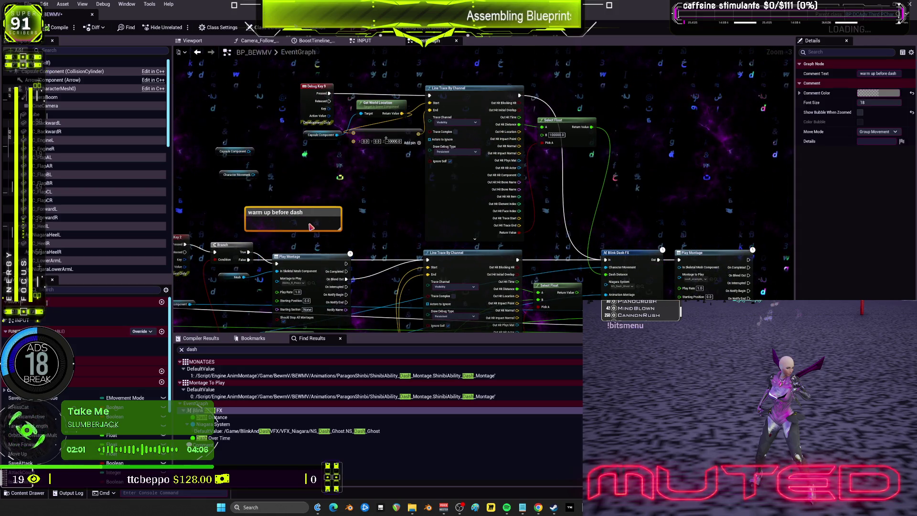
pyautogui.scroll(3, 459, 144)
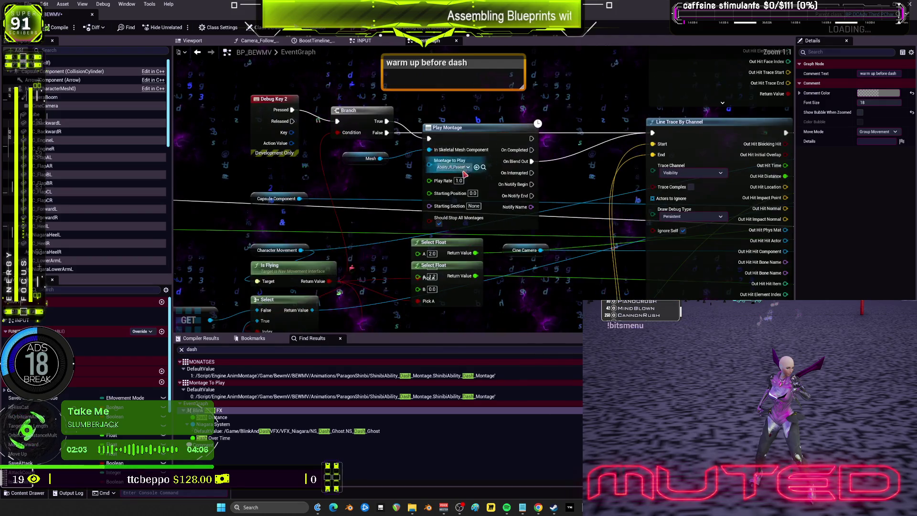
pyautogui.click(476, 148)
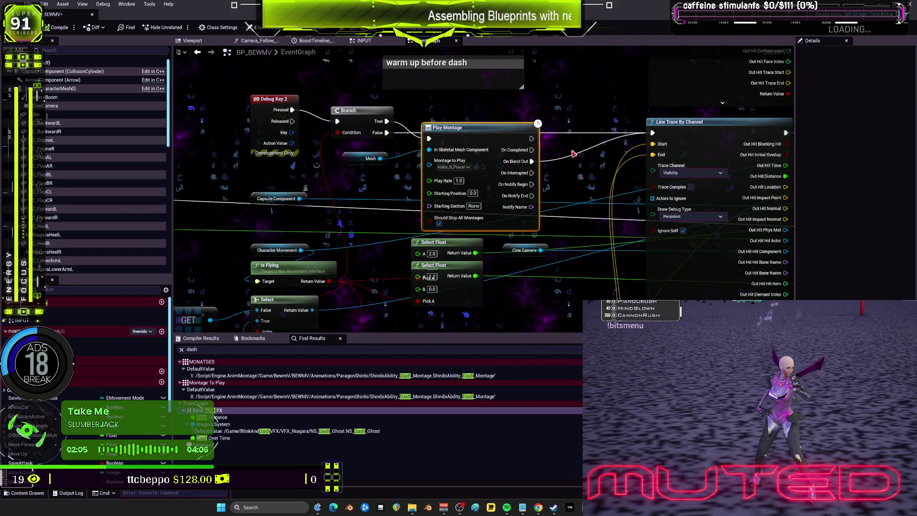
pyautogui.moveTo(479, 304); pyautogui.dragTo(473, 223)
pyautogui.moveTo(438, 186); pyautogui.dragTo(437, 216)
# - Place Cine Camera beside Blink Dash FX's Camera input and align Get World Location
pyautogui.moveTo(526, 180)
pyautogui.mouseDown()
pyautogui.moveTo(559, 220)
pyautogui.moveTo(345, 223)
pyautogui.mouseUp()
pyautogui.moveTo(295, 221); pyautogui.dragTo(530, 203)
pyautogui.moveTo(530, 252); pyautogui.dragTo(744, 133)
pyautogui.click(451, 241)
pyautogui.moveTo(451, 241); pyautogui.dragTo(440, 228)
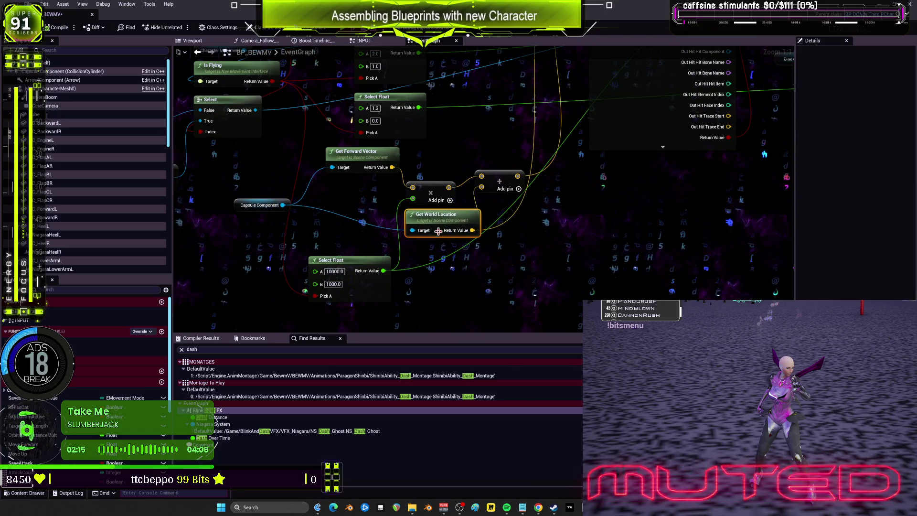
# - Move Select Float beside Get Forward Vector, lower Capsule Component, and select the forward-offset nodes
pyautogui.moveTo(363, 238)
pyautogui.mouseDown()
pyautogui.moveTo(368, 179)
pyautogui.moveTo(349, 153)
pyautogui.mouseUp()
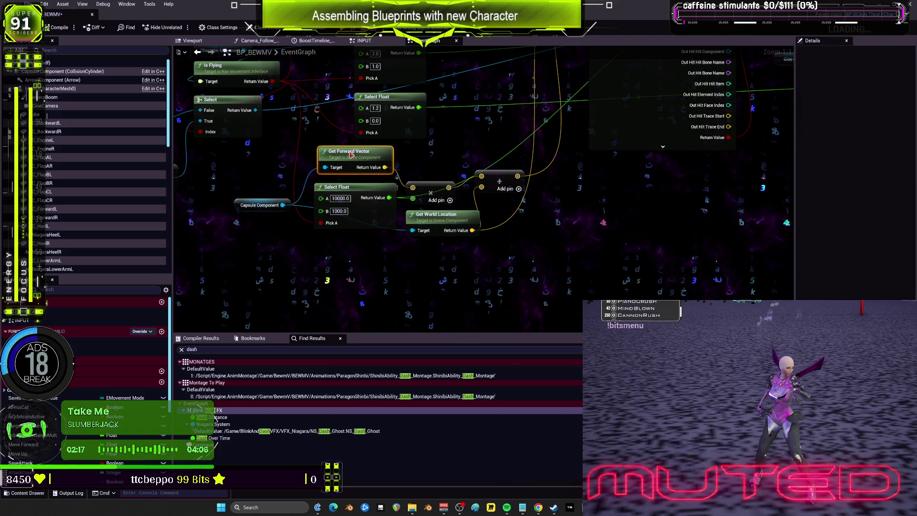
pyautogui.moveTo(266, 199); pyautogui.dragTo(276, 230)
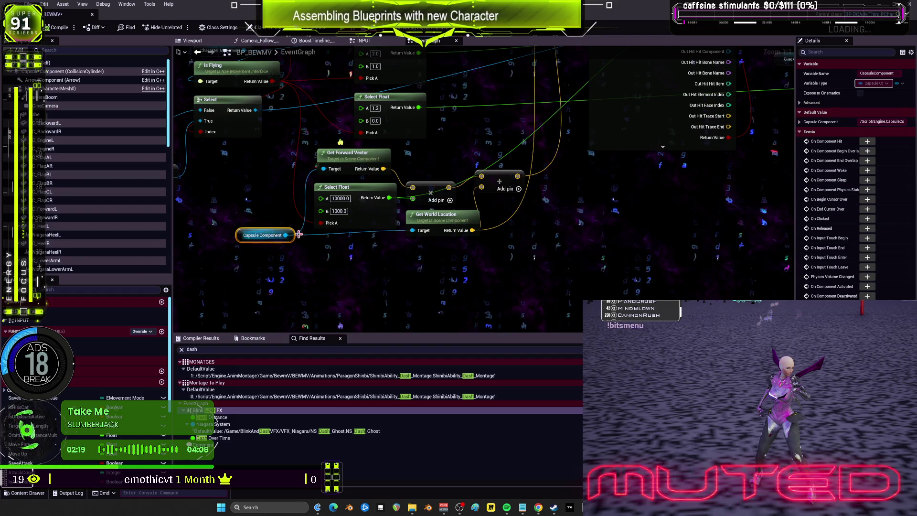
pyautogui.click(501, 216)
pyautogui.moveTo(523, 252); pyautogui.dragTo(306, 176)
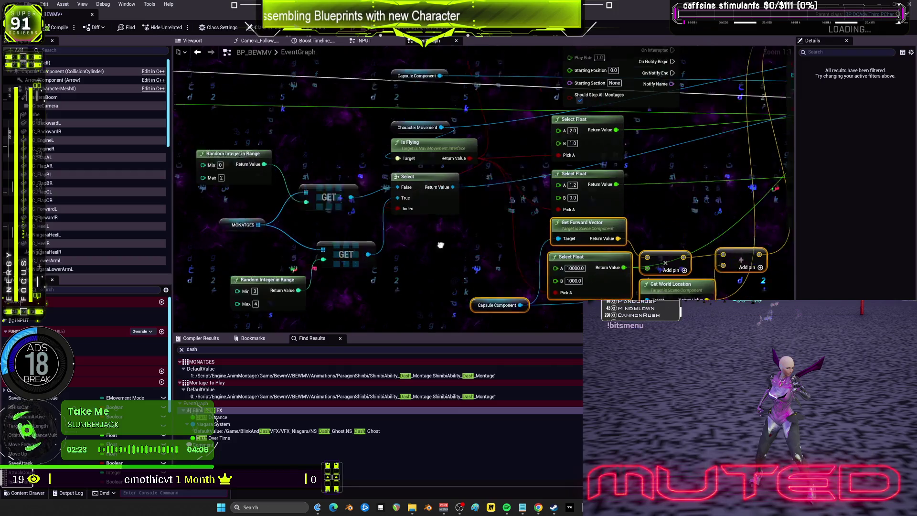
# - Rearrange the Random Integer in Range, GET, Character Movement, Is Flying and Select nodes
pyautogui.click(408, 201)
pyautogui.moveTo(354, 255); pyautogui.dragTo(329, 219)
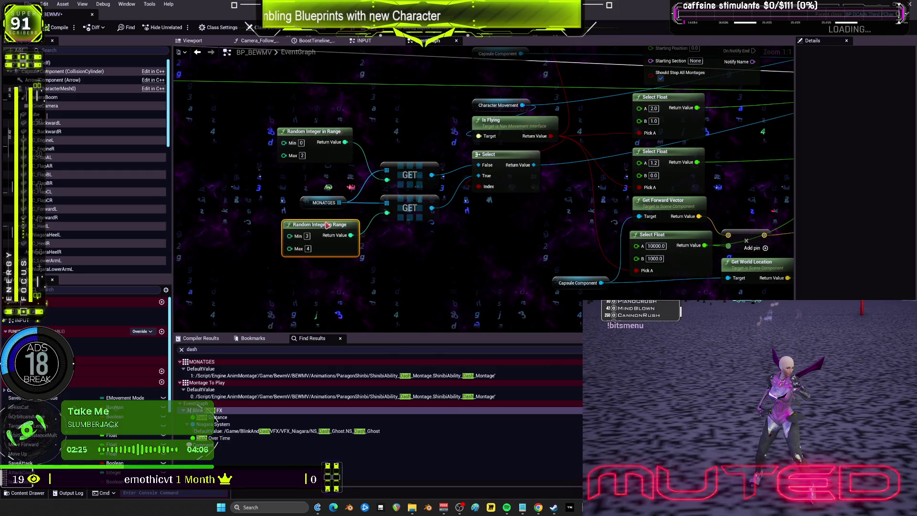
pyautogui.moveTo(322, 137)
pyautogui.mouseDown()
pyautogui.moveTo(319, 151)
pyautogui.moveTo(444, 256)
pyautogui.mouseUp()
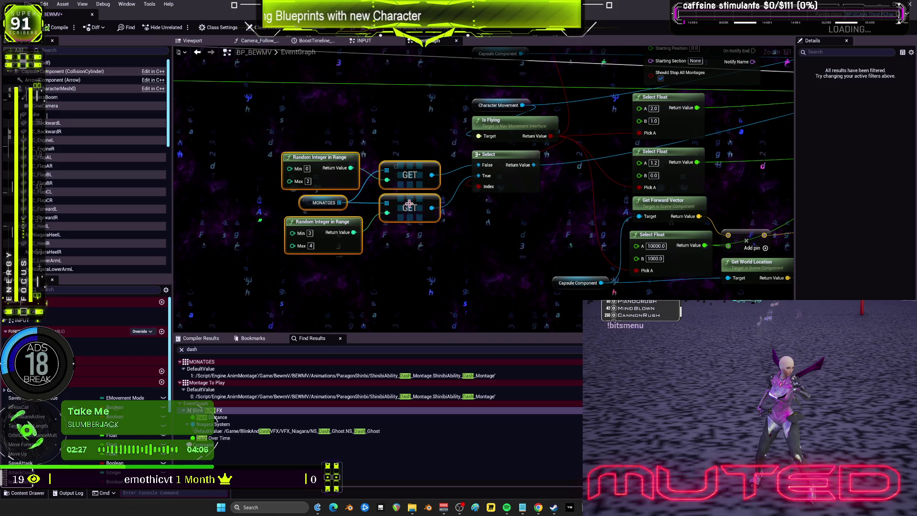
pyautogui.moveTo(410, 208); pyautogui.dragTo(430, 187)
pyautogui.moveTo(512, 242); pyautogui.dragTo(483, 175)
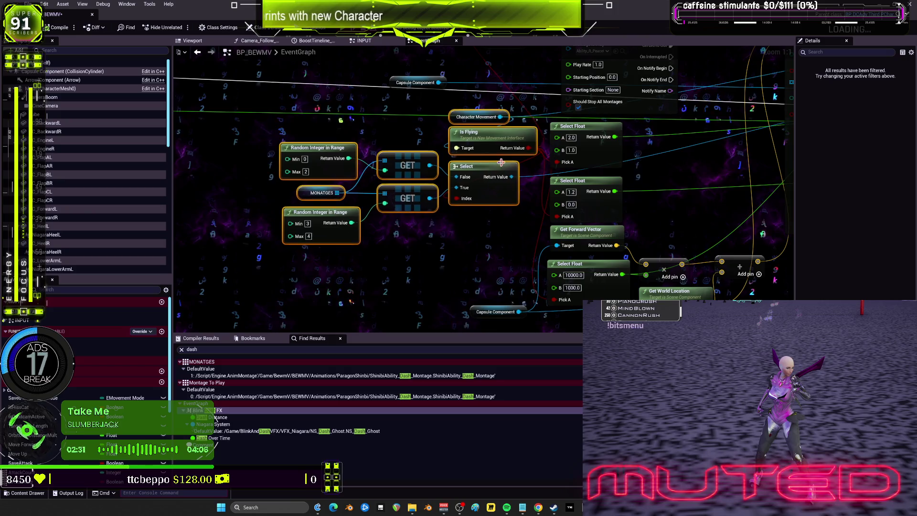
# - Move the two Select Float nodes down-right and start a connection from an integer pin
pyautogui.moveTo(486, 163); pyautogui.dragTo(430, 169)
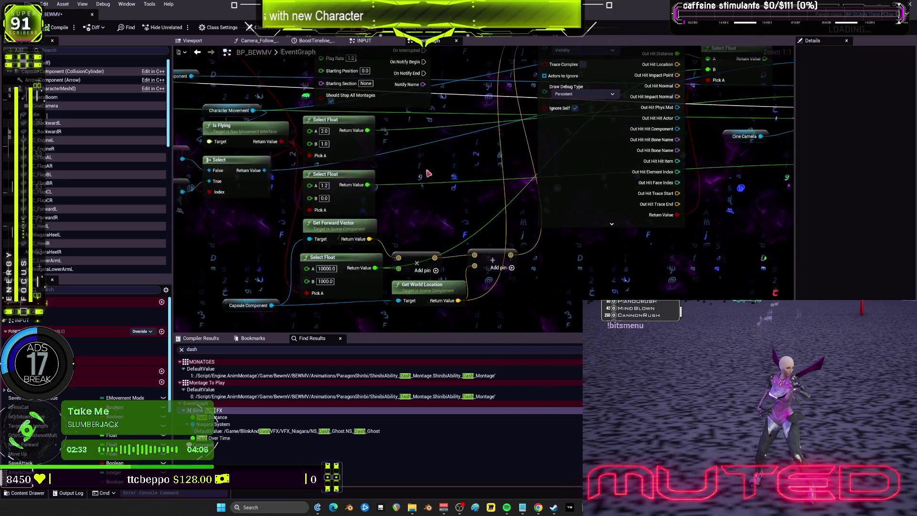
pyautogui.scroll(-2, 430, 206)
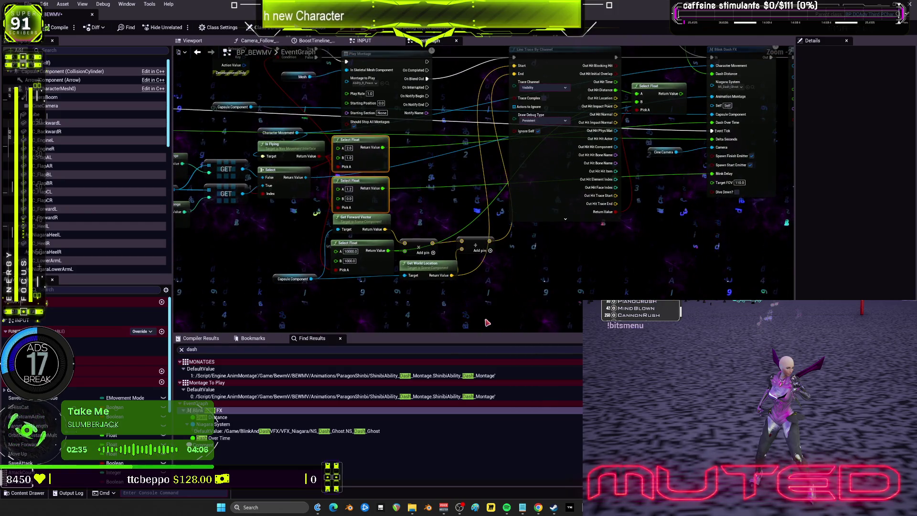
pyautogui.moveTo(573, 232); pyautogui.dragTo(658, 266)
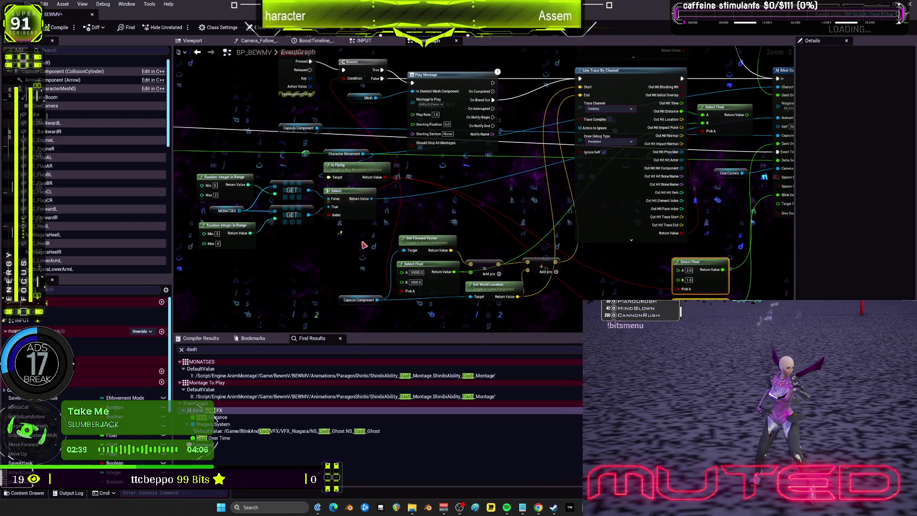
pyautogui.moveTo(217, 192); pyautogui.dragTo(279, 208)
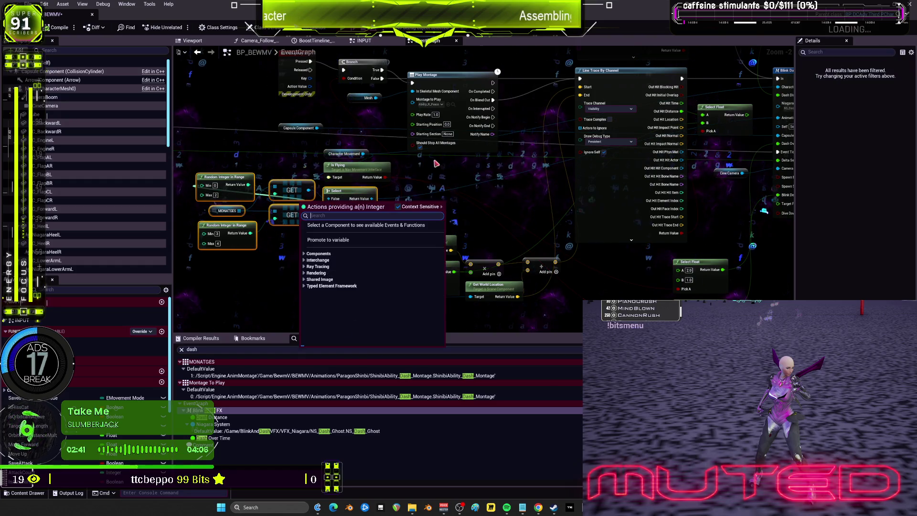
pyautogui.moveTo(697, 191); pyautogui.dragTo(576, 221)
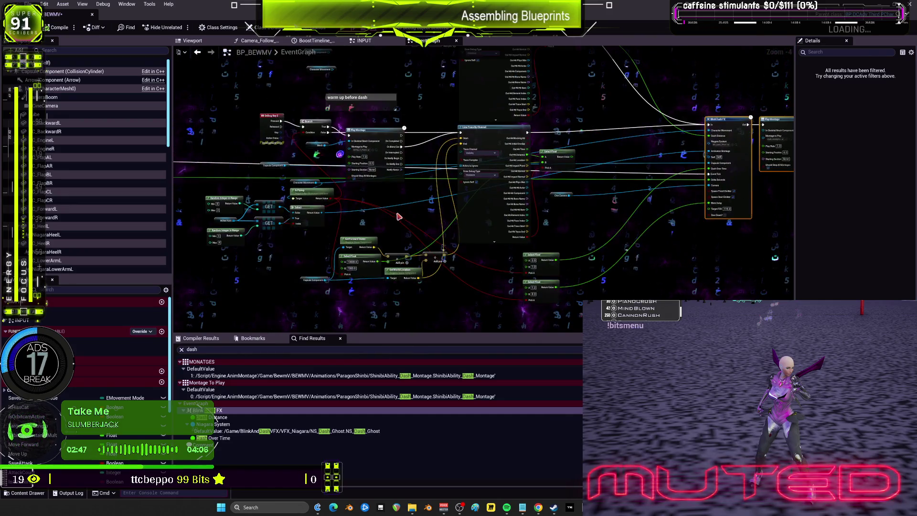
pyautogui.scroll(2, 500, 190)
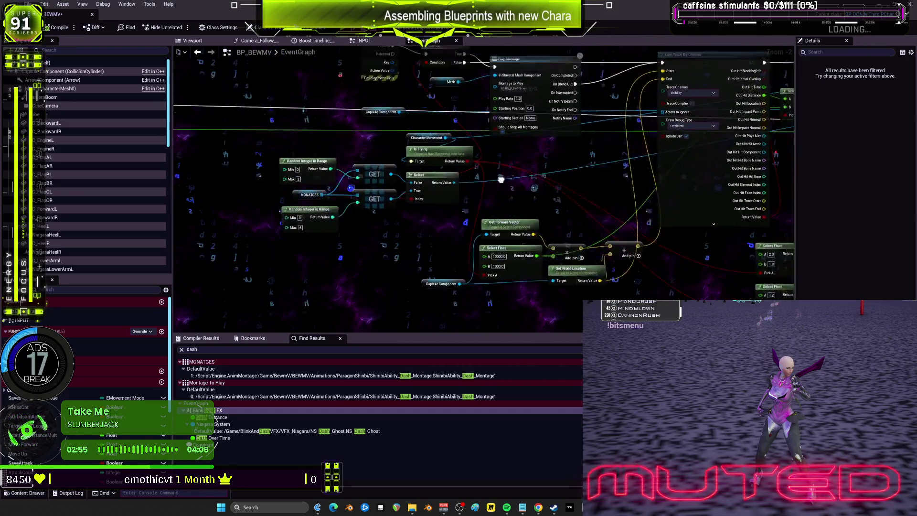
# - Move the montage picker nodes beside Blink Dash FX and shift Cine Camera right
pyautogui.moveTo(456, 188); pyautogui.dragTo(562, 203)
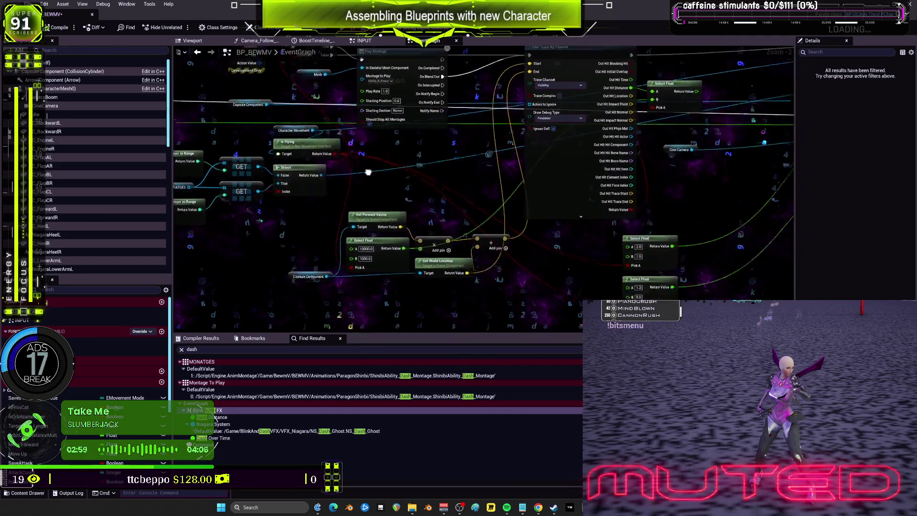
pyautogui.moveTo(348, 86); pyautogui.dragTo(561, 75)
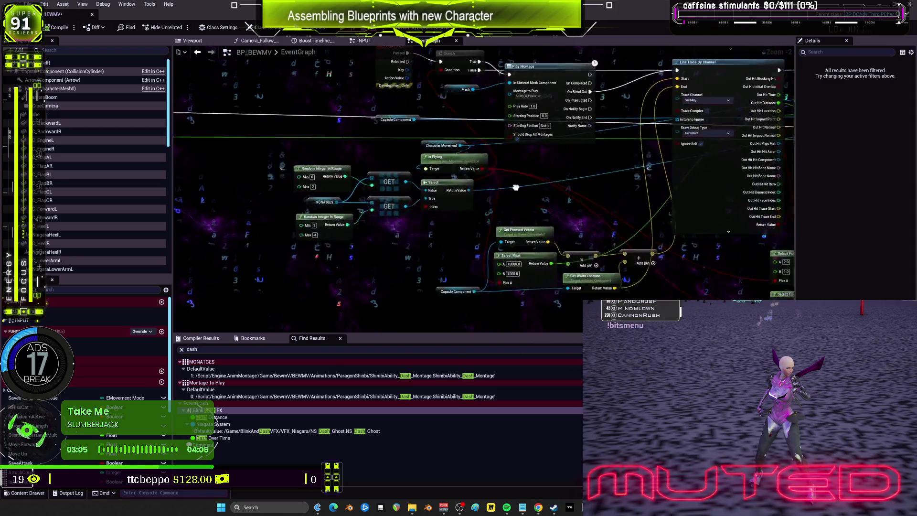
pyautogui.moveTo(308, 206); pyautogui.dragTo(295, 170)
pyautogui.moveTo(807, 218)
pyautogui.mouseDown()
pyautogui.moveTo(617, 225)
pyautogui.moveTo(606, 292)
pyautogui.mouseUp()
pyautogui.moveTo(426, 259)
pyautogui.mouseDown()
pyautogui.moveTo(587, 247)
pyautogui.moveTo(526, 188)
pyautogui.mouseUp()
# - Nudge five nodes and Play Montage into place, and move the three offset nodes up-left
pyautogui.moveTo(390, 219); pyautogui.dragTo(399, 221)
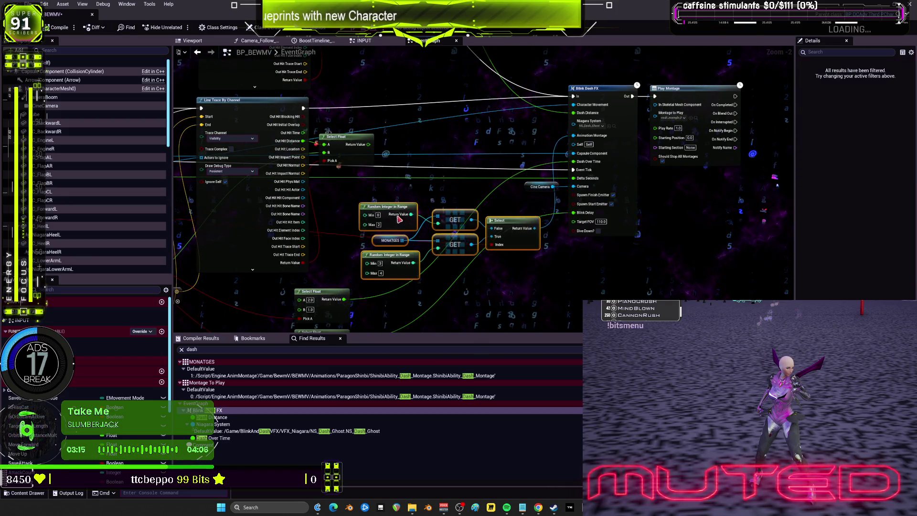
pyautogui.moveTo(626, 139); pyautogui.dragTo(622, 136)
pyautogui.moveTo(703, 96); pyautogui.dragTo(700, 104)
pyautogui.moveTo(316, 234); pyautogui.dragTo(625, 146)
pyautogui.moveTo(479, 290); pyautogui.dragTo(263, 175)
pyautogui.moveTo(367, 283)
pyautogui.mouseDown()
pyautogui.moveTo(314, 240)
pyautogui.moveTo(372, 236)
pyautogui.moveTo(377, 203)
pyautogui.mouseUp()
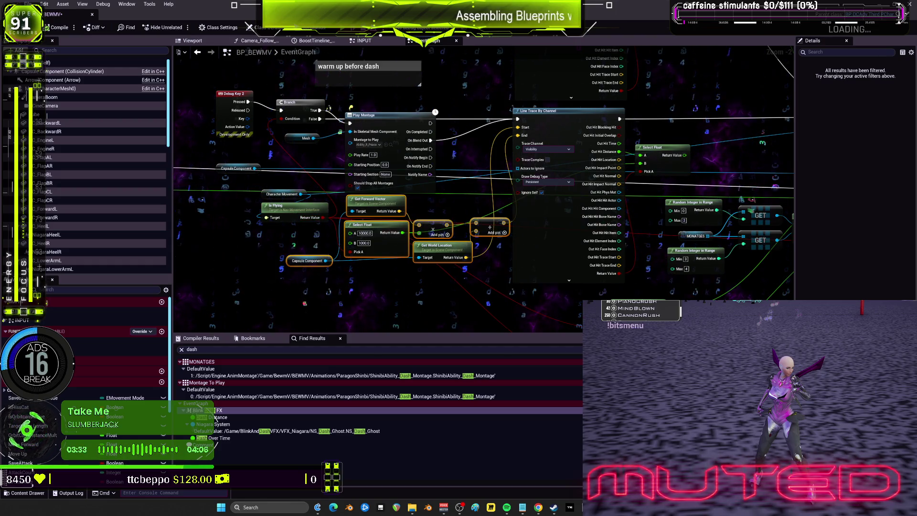
# - Lower the Blink Dash FX node group and place Play Montage right beside it
pyautogui.scroll(-3, 559, 230)
pyautogui.scroll(1, 559, 230)
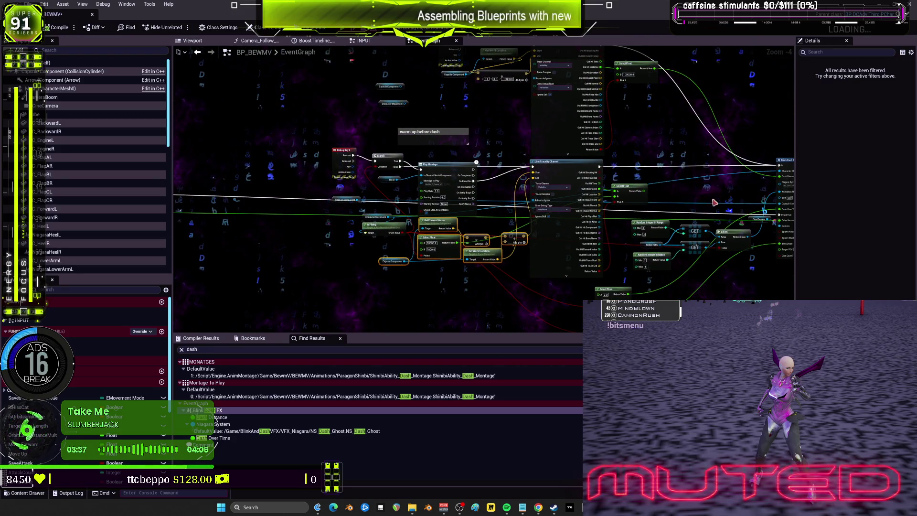
pyautogui.moveTo(497, 217); pyautogui.dragTo(408, 216)
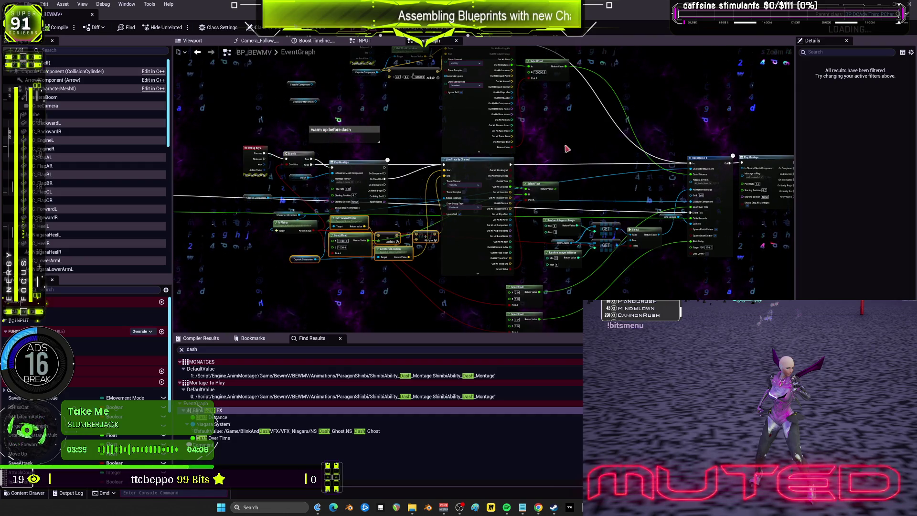
pyautogui.moveTo(642, 192); pyautogui.dragTo(522, 162)
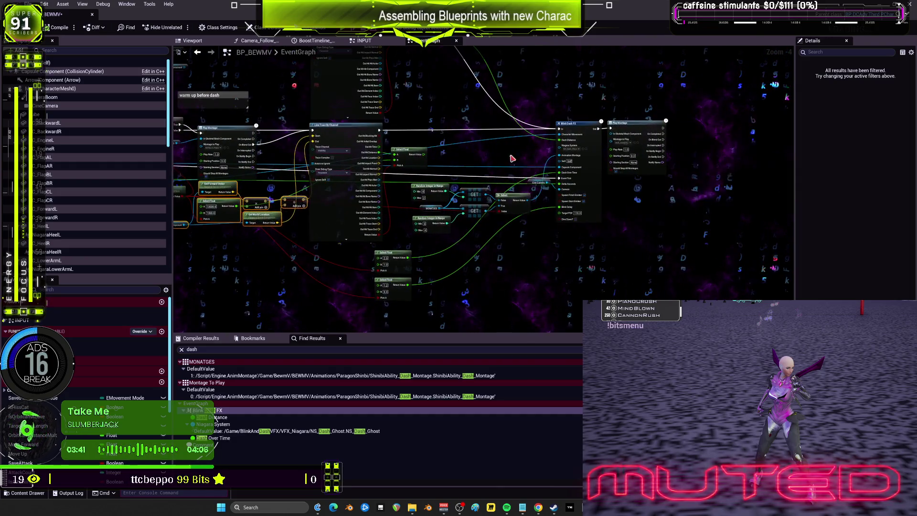
pyautogui.scroll(2, 541, 251)
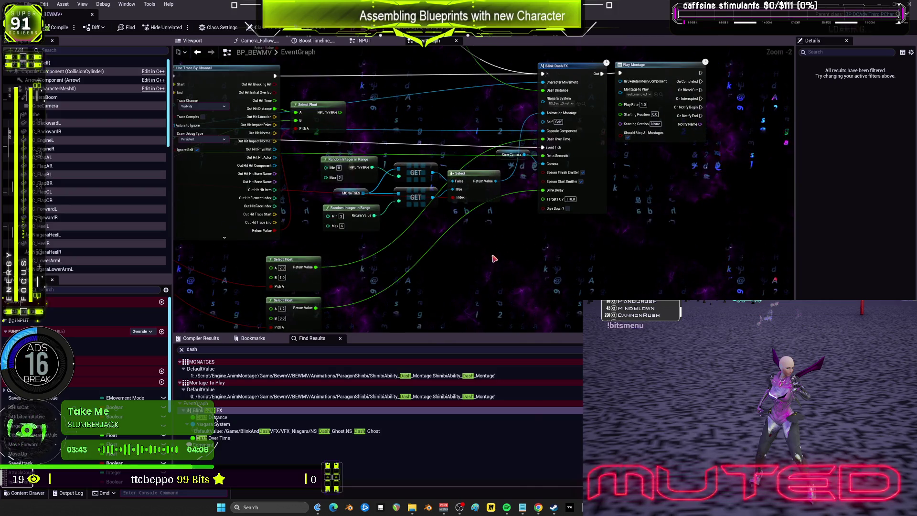
pyautogui.moveTo(363, 236)
pyautogui.mouseDown()
pyautogui.moveTo(608, 115)
pyautogui.moveTo(593, 200)
pyautogui.moveTo(589, 135)
pyautogui.mouseUp()
pyautogui.moveTo(583, 101); pyautogui.dragTo(581, 91)
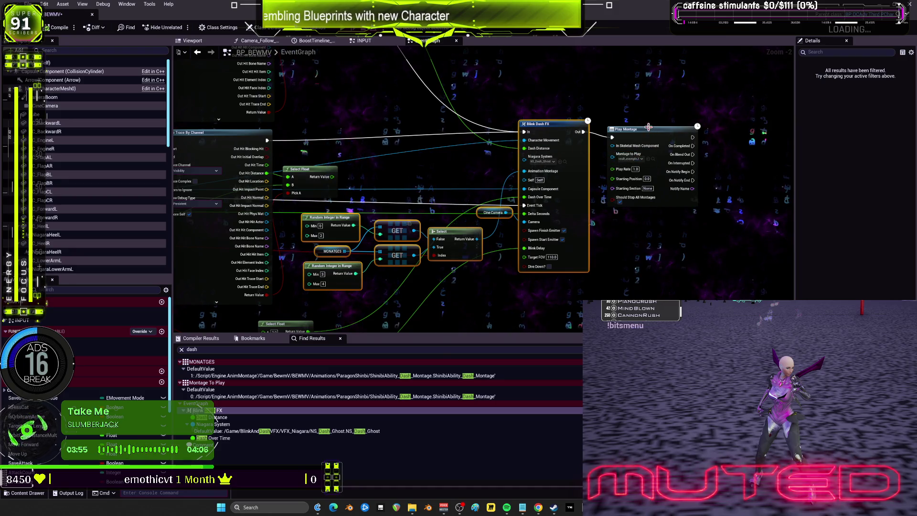
pyautogui.moveTo(648, 128); pyautogui.dragTo(635, 123)
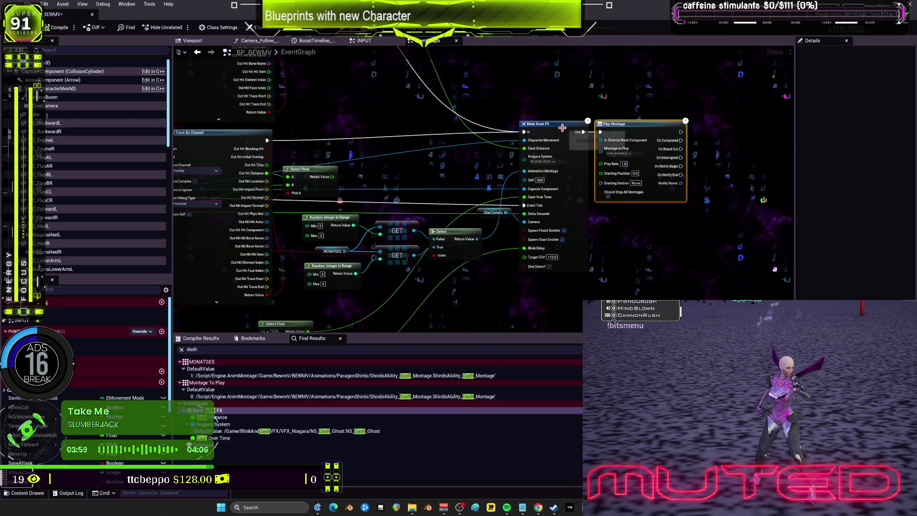
# - Inspect the BlinkDashFX macro's Branch, Delay, spawn and FOV nodes, then return to BP_BEWMV
pyautogui.doubleClick(562, 128)
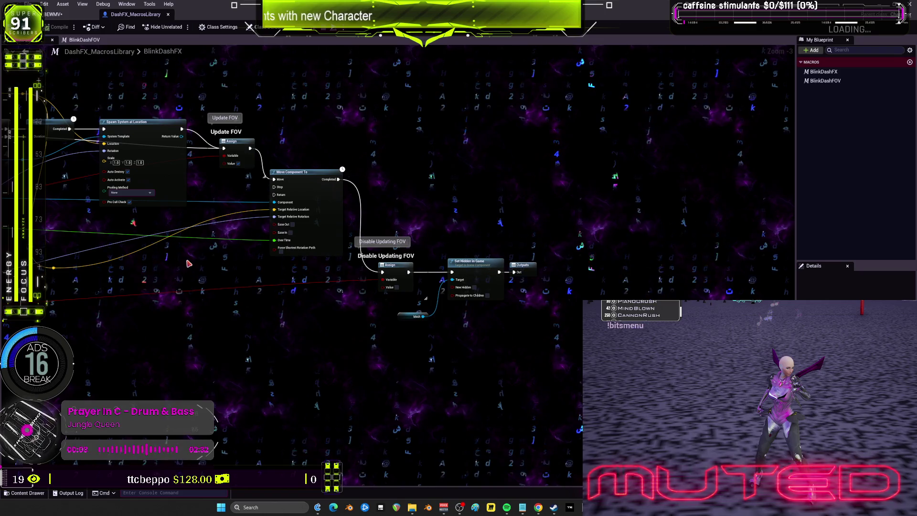
pyautogui.moveTo(186, 258)
pyautogui.mouseDown()
pyautogui.moveTo(754, 262)
pyautogui.moveTo(916, 325)
pyautogui.mouseUp()
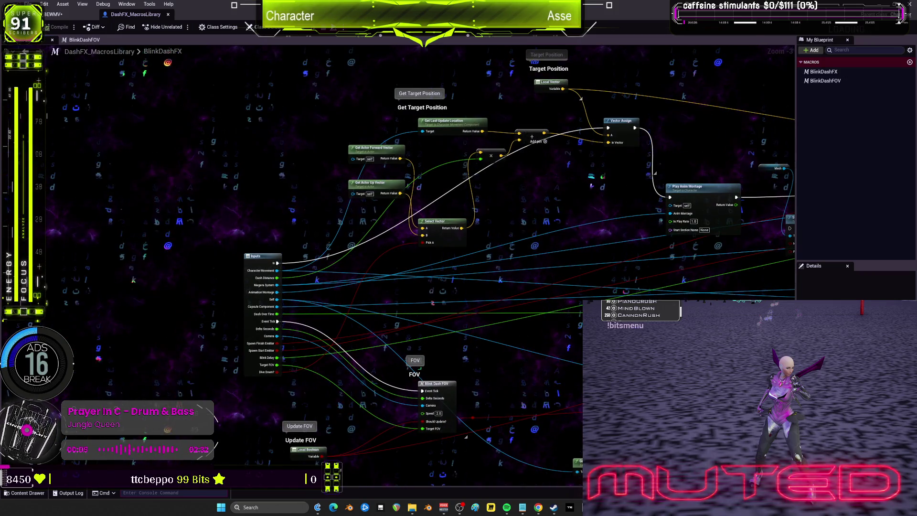
pyautogui.moveTo(783, 191)
pyautogui.mouseDown()
pyautogui.moveTo(635, 244)
pyautogui.moveTo(493, 357)
pyautogui.moveTo(310, 334)
pyautogui.mouseUp()
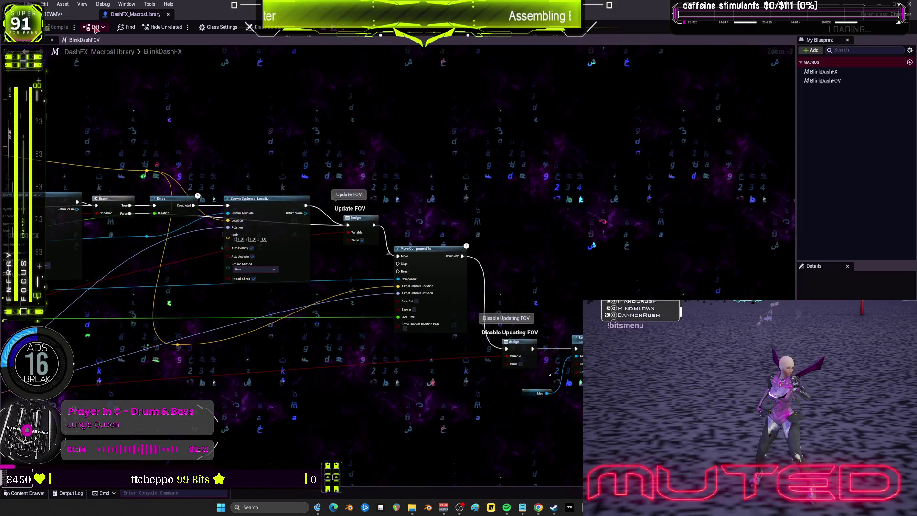
pyautogui.click(55, 15)
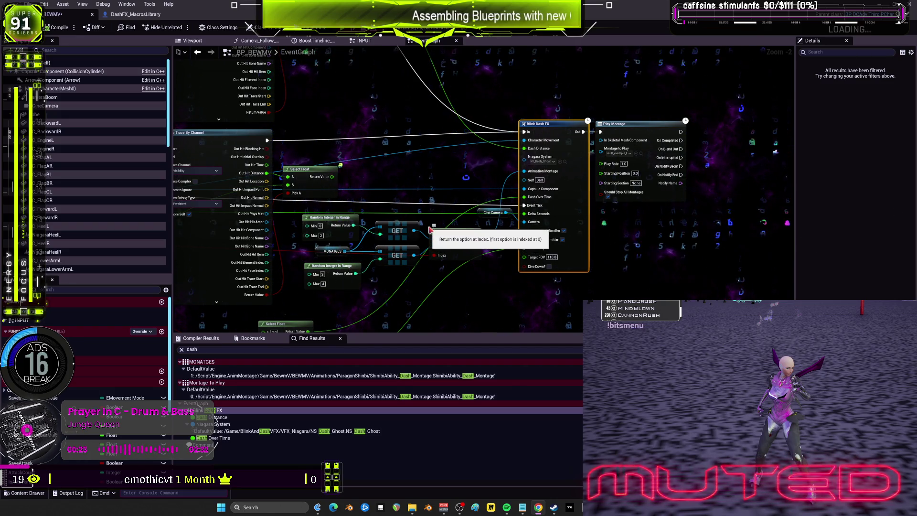
# - In the Epic Games Launcher's Fab Library, choose Add to Project on Blink and Dash VFX
pyautogui.hotkey('ctrl', 'b')
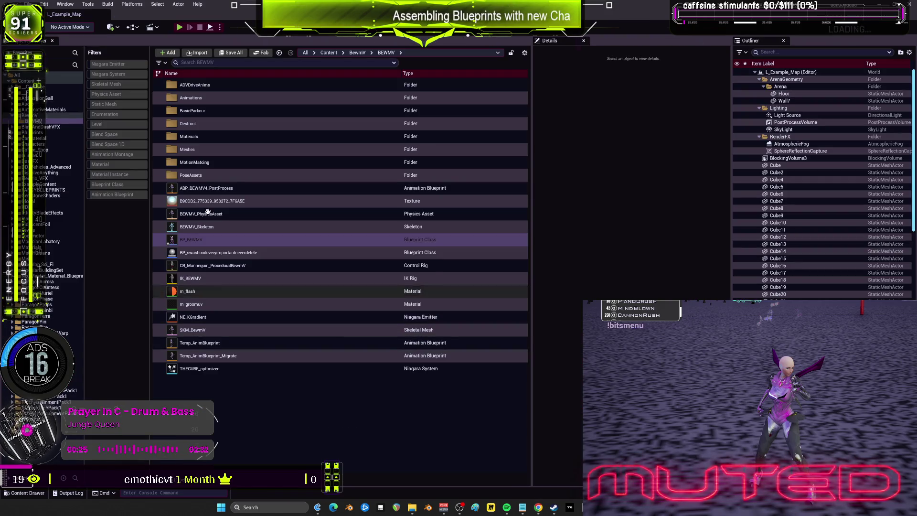
pyautogui.hotkey('alt', 'Tab')
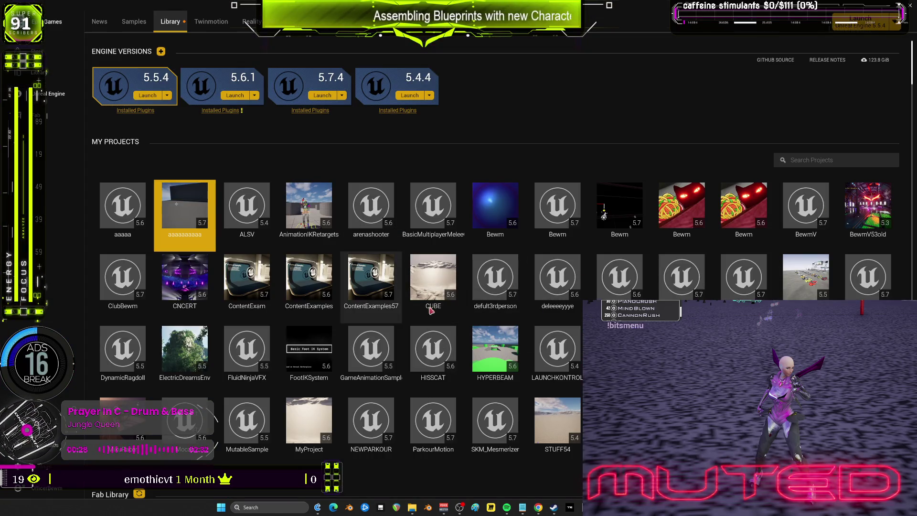
pyautogui.scroll(-3, 397, 293)
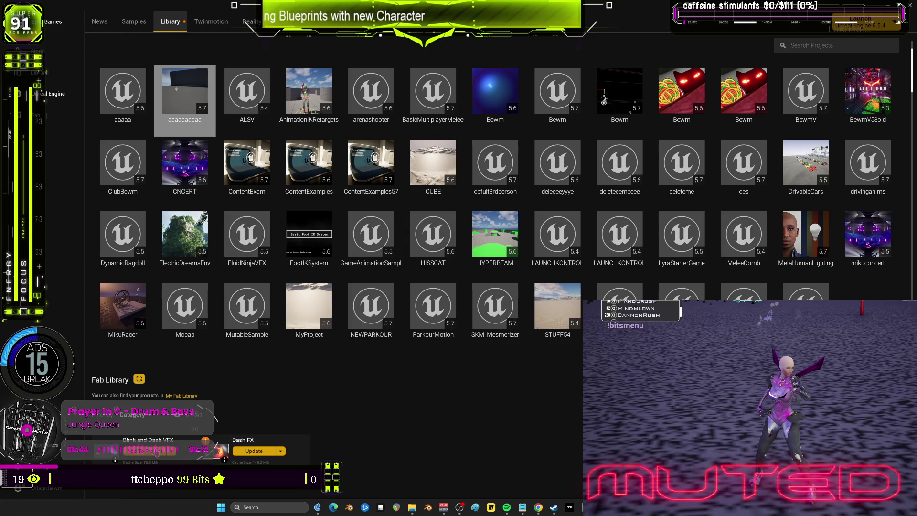
pyautogui.click(224, 459)
pyautogui.scroll(-6, 531, 256)
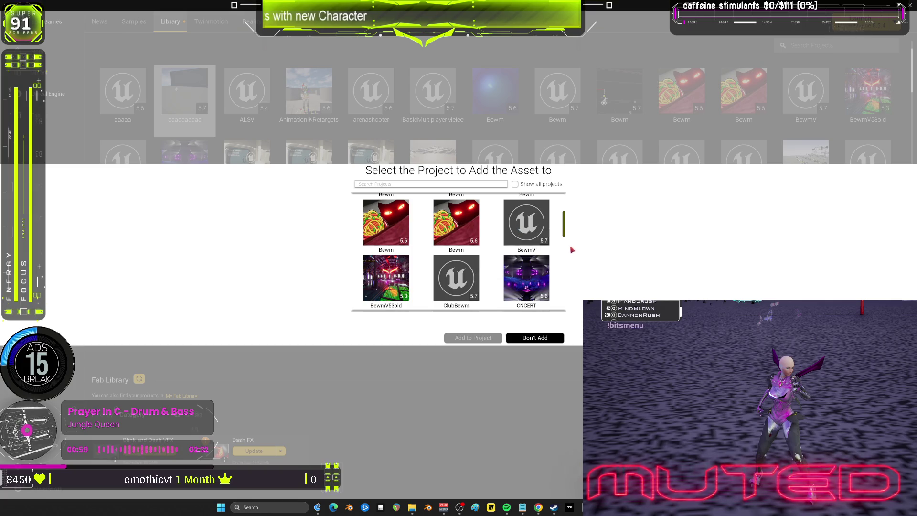
# - Pick Bewm 5.7 as the target project and save BPV_Player and TestLevel in the editor
pyautogui.scroll(1, 564, 239)
pyautogui.moveTo(531, 217)
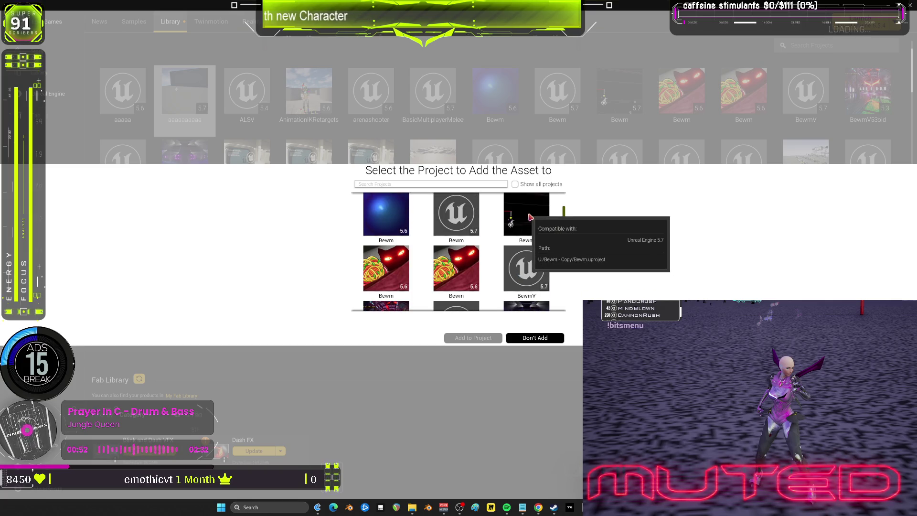
pyautogui.click(470, 214)
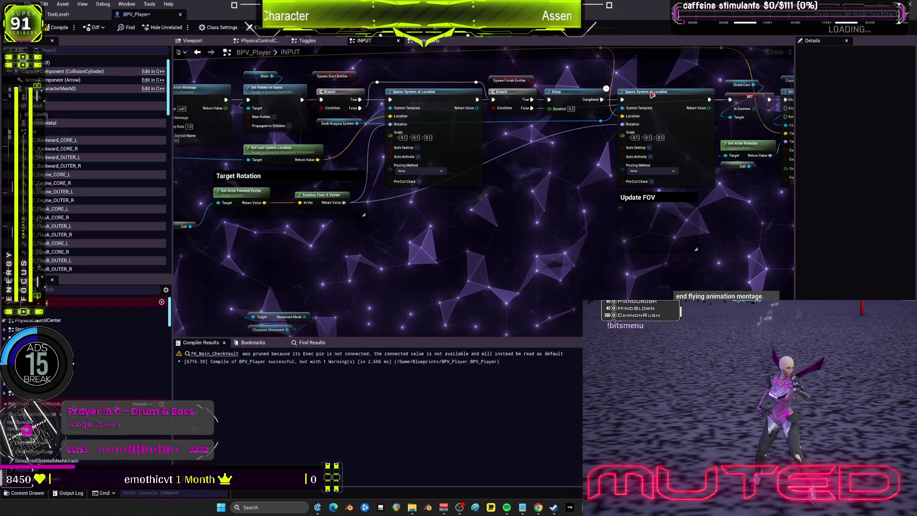
pyautogui.hotkey('ctrl', 'shift', 's')
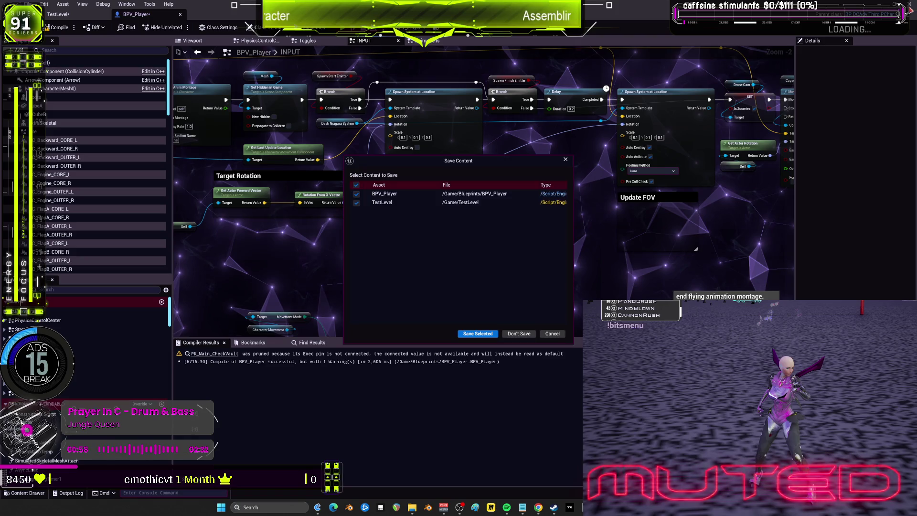
pyautogui.click(478, 334)
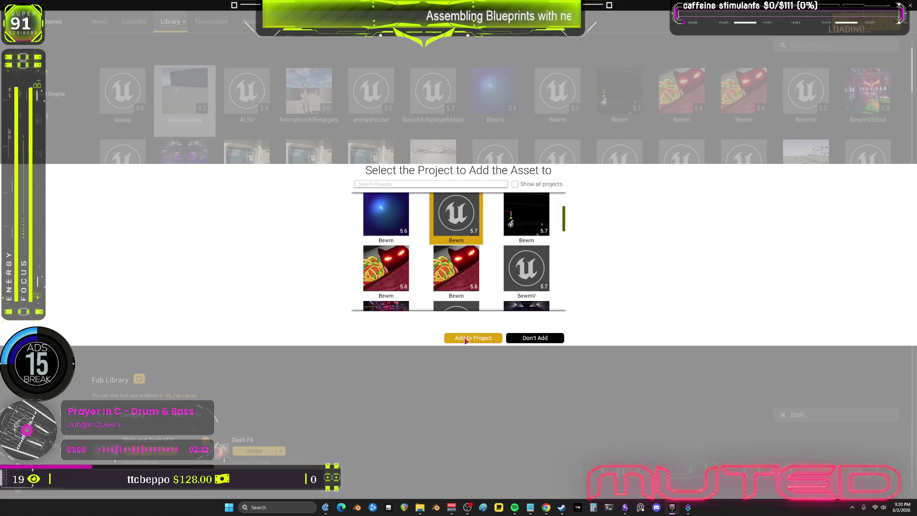
# - Add Blink and Dash VFX to Bewm, replacing the existing files
pyautogui.click(467, 338)
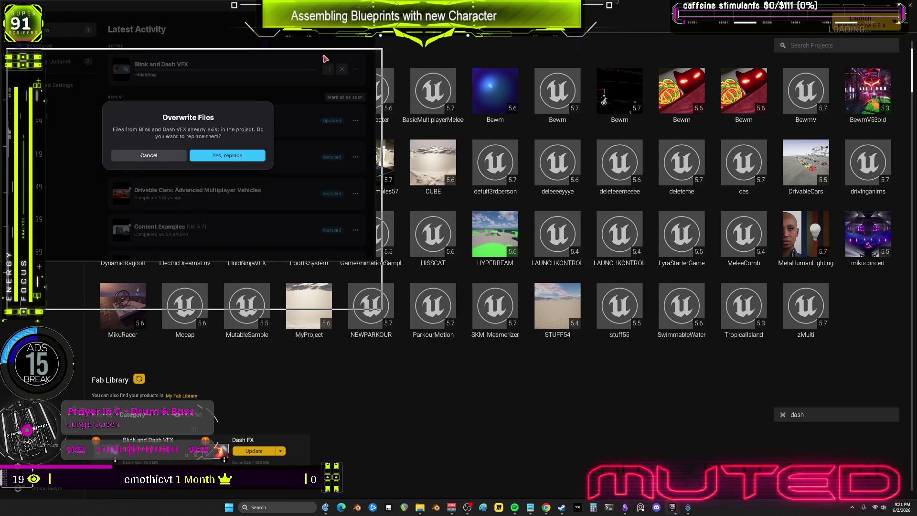
pyautogui.click(249, 212)
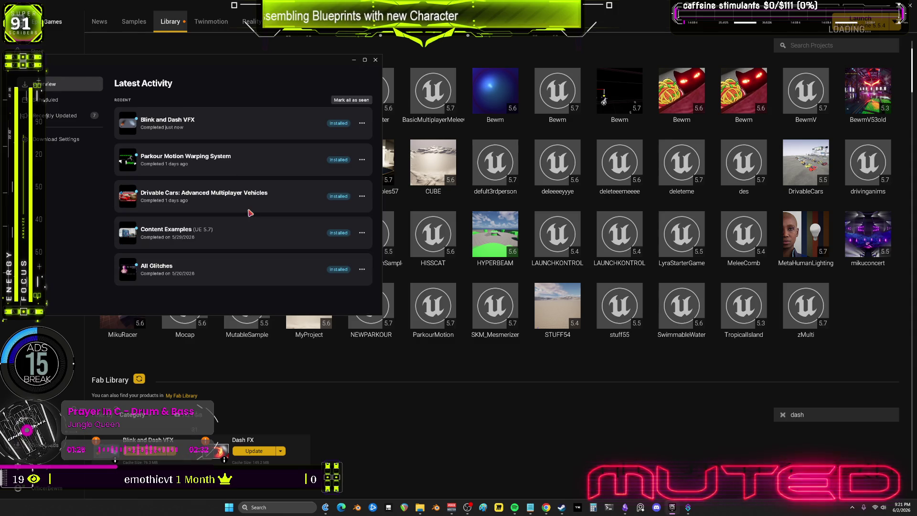
pyautogui.click(376, 60)
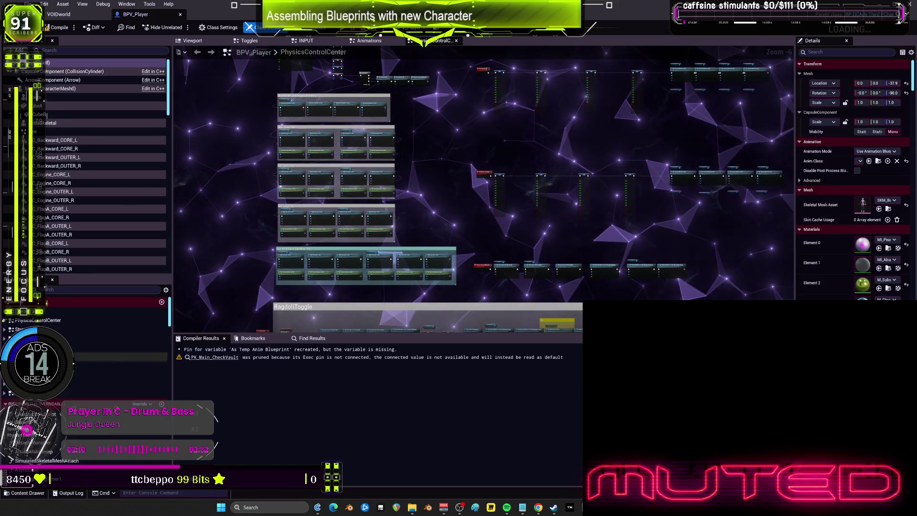
# - Open BPV_Player's INPUT graph and pan to the Debug Key 9 line trace feeding Select Float
pyautogui.click(86, 384)
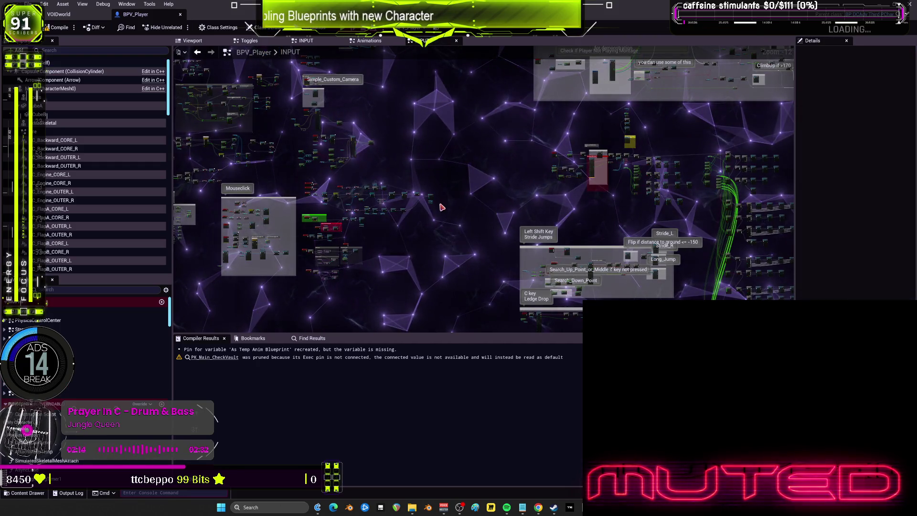
pyautogui.scroll(12, 486, 226)
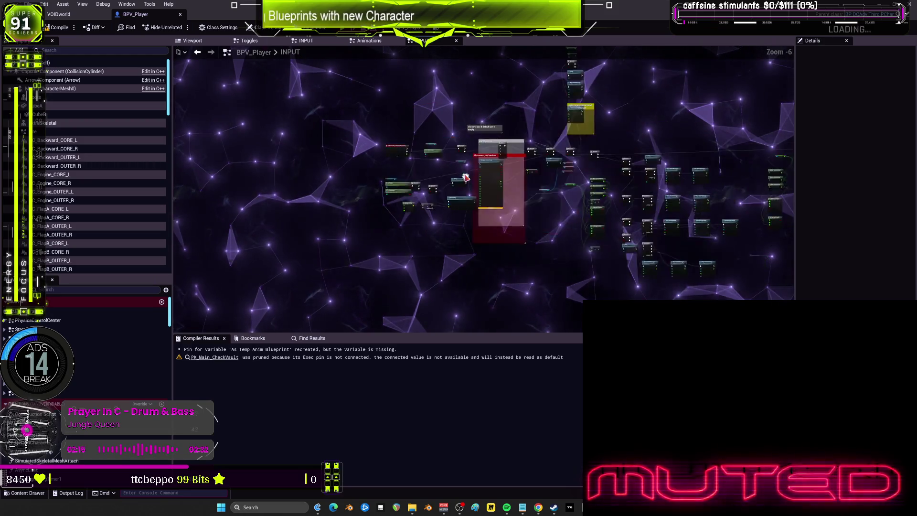
pyautogui.scroll(-10, 486, 226)
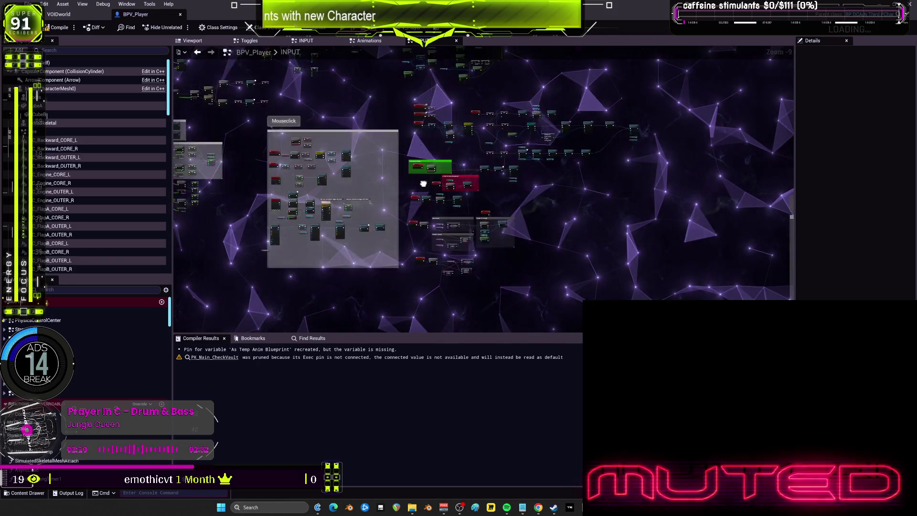
pyautogui.moveTo(654, 210); pyautogui.dragTo(564, 163)
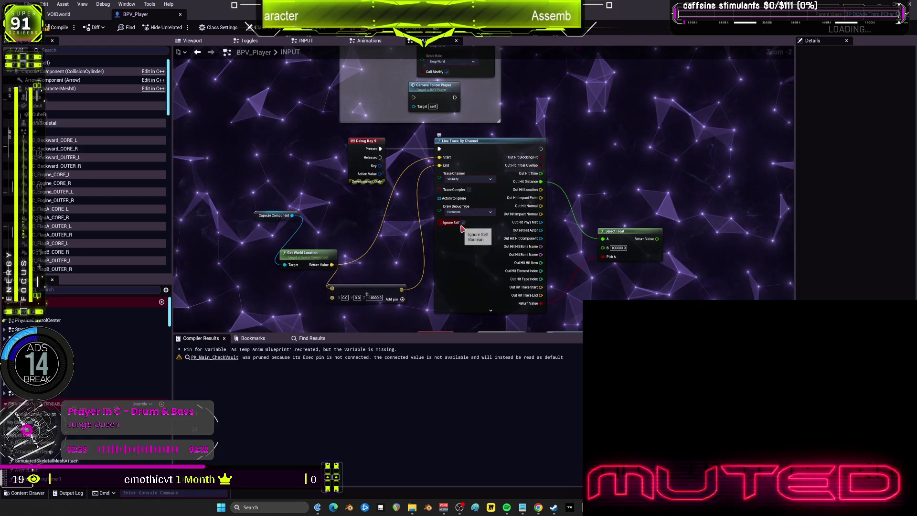
# - Inspect the Debug Key 9 line trace and the Character Movement SET nodes in INPUT
pyautogui.scroll(-2, 462, 229)
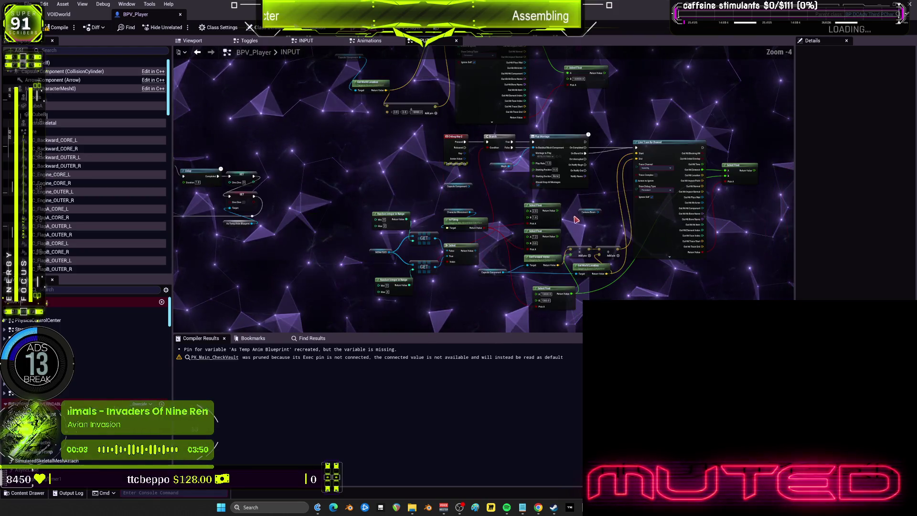
pyautogui.scroll(-1, 602, 252)
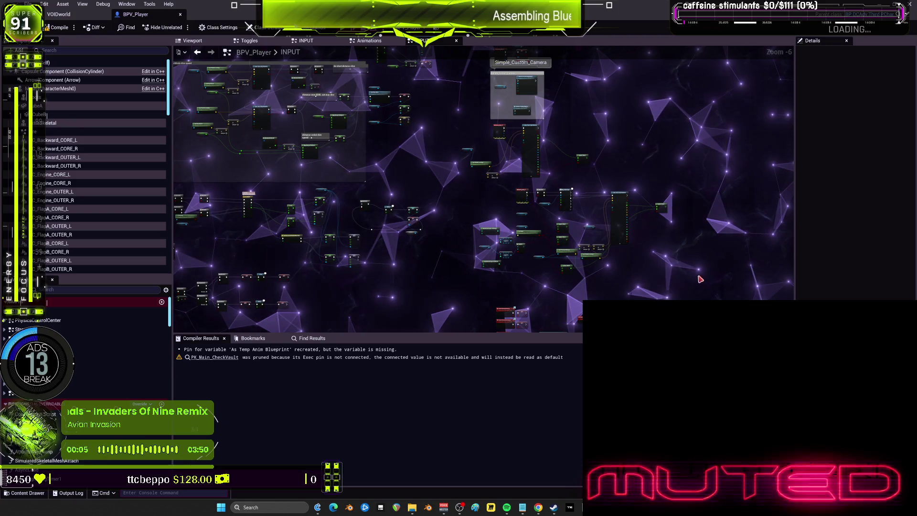
pyautogui.moveTo(460, 125); pyautogui.dragTo(462, 126)
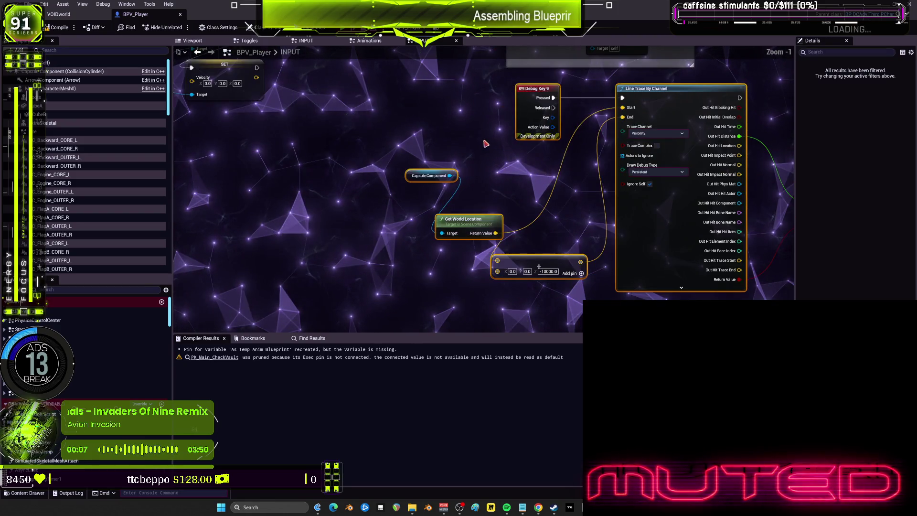
pyautogui.scroll(-4, 578, 153)
pyautogui.scroll(2, 552, 196)
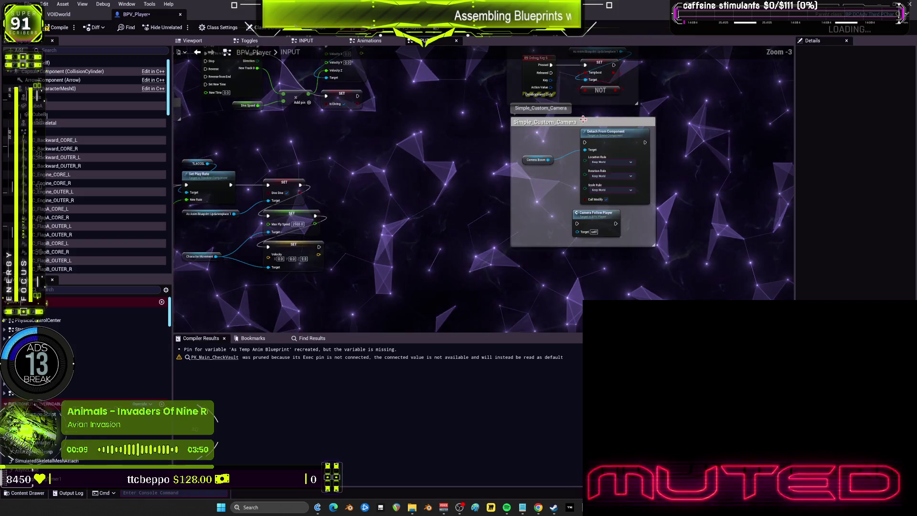
pyautogui.moveTo(552, 196)
pyautogui.mouseDown()
pyautogui.moveTo(549, 143)
pyautogui.moveTo(669, 113)
pyautogui.mouseUp()
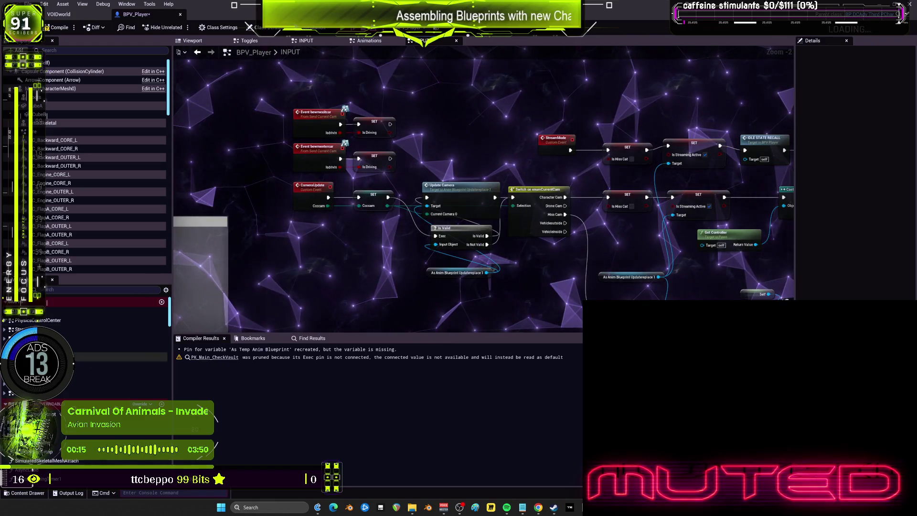
# - Open the PhysicsControlCenter graph, then the EventGraph, and survey its upper nodes
pyautogui.doubleClick(38, 320)
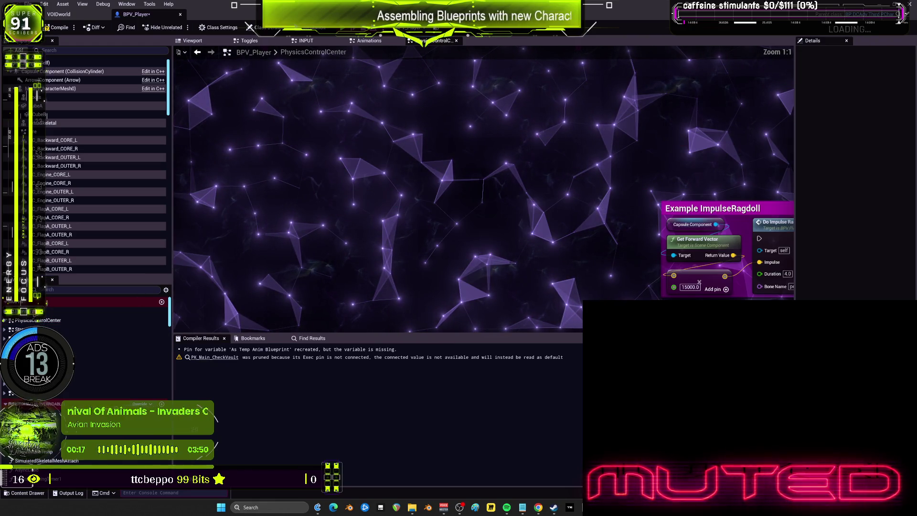
pyautogui.doubleClick(38, 312)
pyautogui.scroll(10, 382, 218)
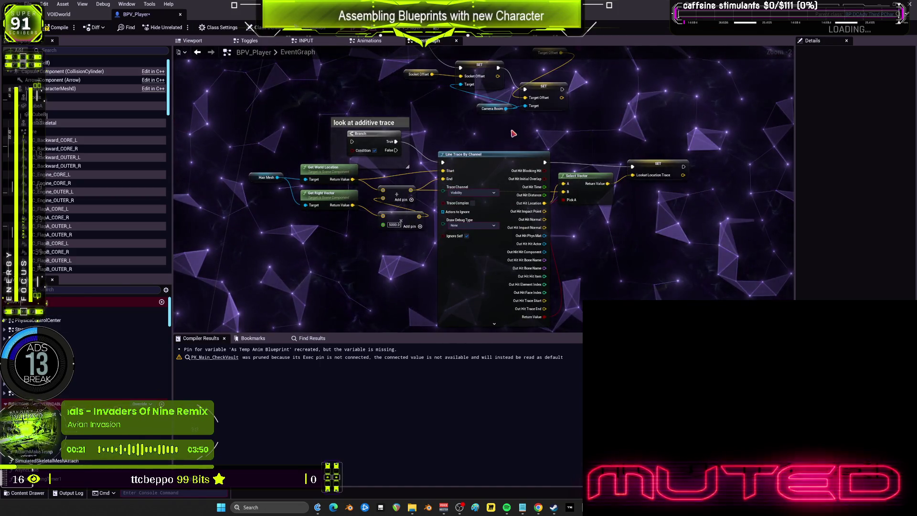
pyautogui.moveTo(557, 135); pyautogui.dragTo(554, 330)
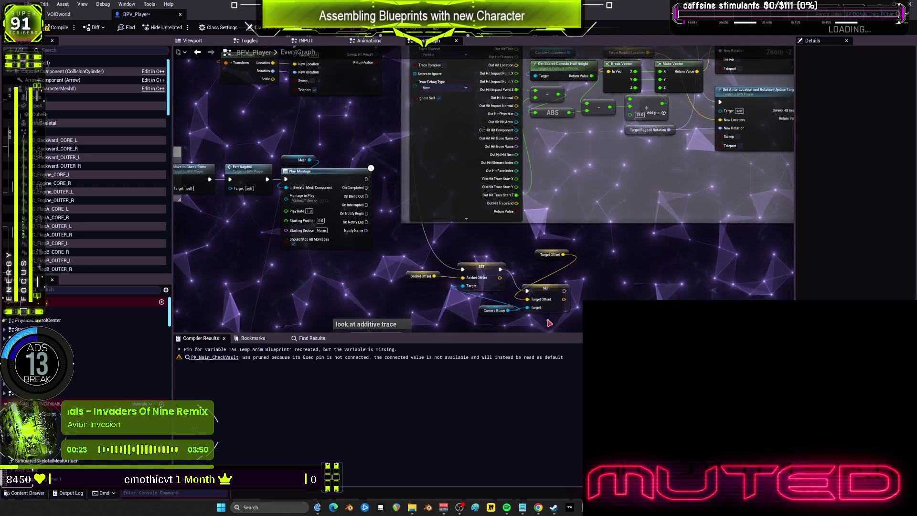
pyautogui.moveTo(400, 146)
pyautogui.mouseDown()
pyautogui.moveTo(550, 148)
pyautogui.moveTo(516, 163)
pyautogui.moveTo(513, 184)
pyautogui.moveTo(496, 175)
pyautogui.mouseUp()
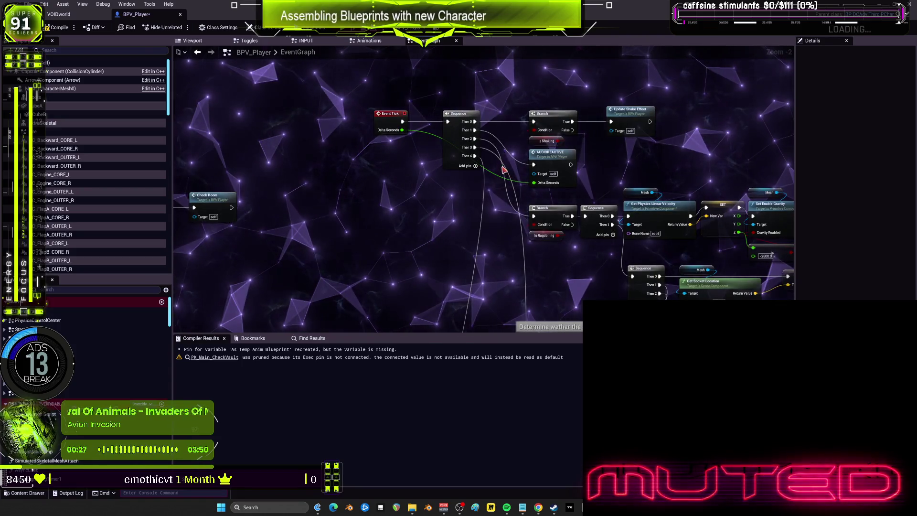
pyautogui.scroll(2, 592, 279)
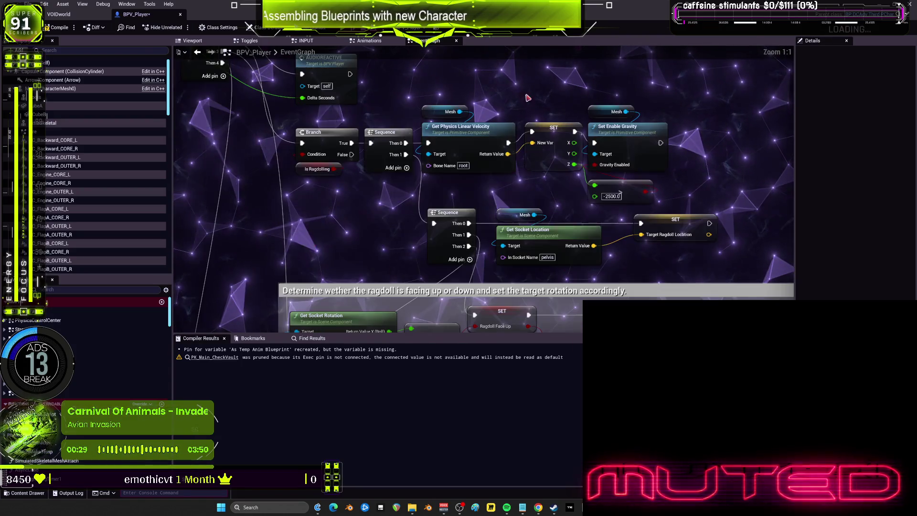
# - Pan through the Get Socket Rotation, line trace, Play Montage, Check Point and Ragdoll nodes
pyautogui.moveTo(602, 243)
pyautogui.mouseDown()
pyautogui.moveTo(588, 157)
pyautogui.moveTo(552, 233)
pyautogui.moveTo(554, 72)
pyautogui.mouseUp()
pyautogui.moveTo(549, 282); pyautogui.dragTo(695, 196)
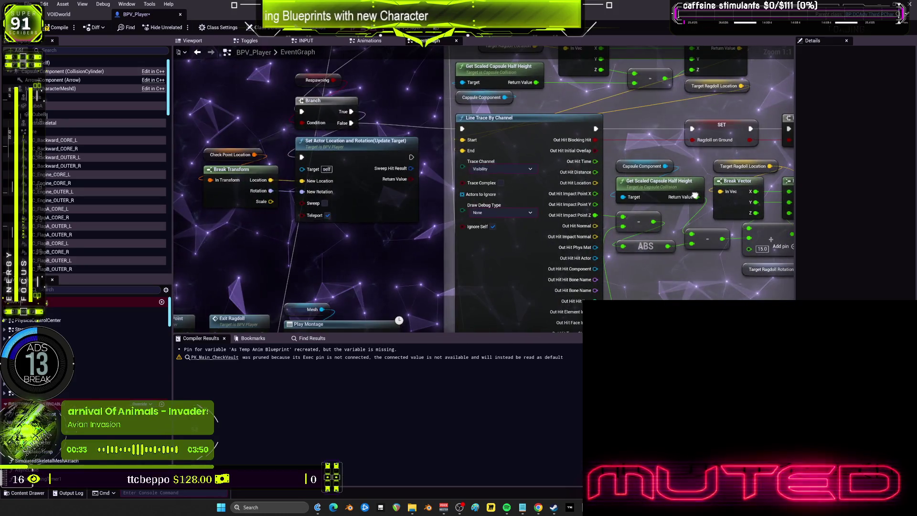
pyautogui.moveTo(554, 287); pyautogui.dragTo(506, 79)
pyautogui.moveTo(398, 105); pyautogui.dragTo(456, 91)
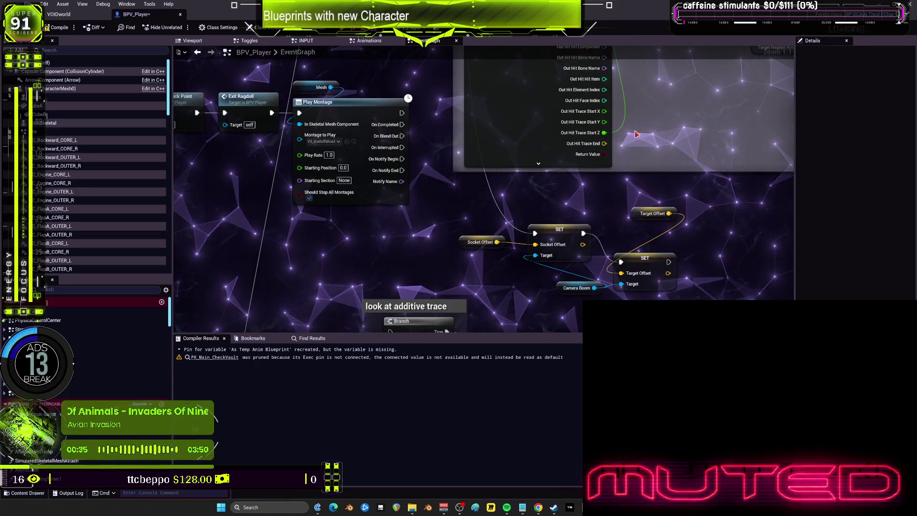
pyautogui.moveTo(420, 55)
pyautogui.mouseDown()
pyautogui.moveTo(660, 117)
pyautogui.moveTo(395, 239)
pyautogui.mouseUp()
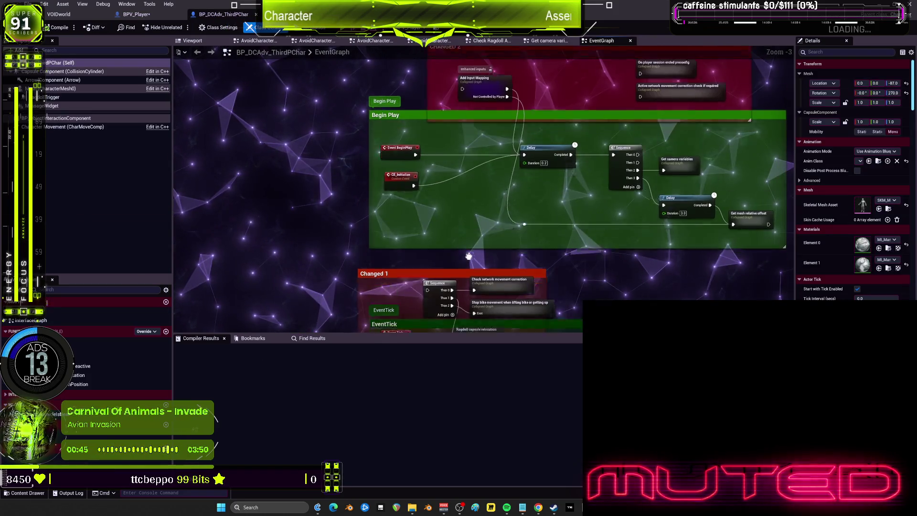
pyautogui.moveTo(473, 286); pyautogui.dragTo(473, 138)
pyautogui.scroll(3, 402, 224)
pyautogui.scroll(-2, 403, 224)
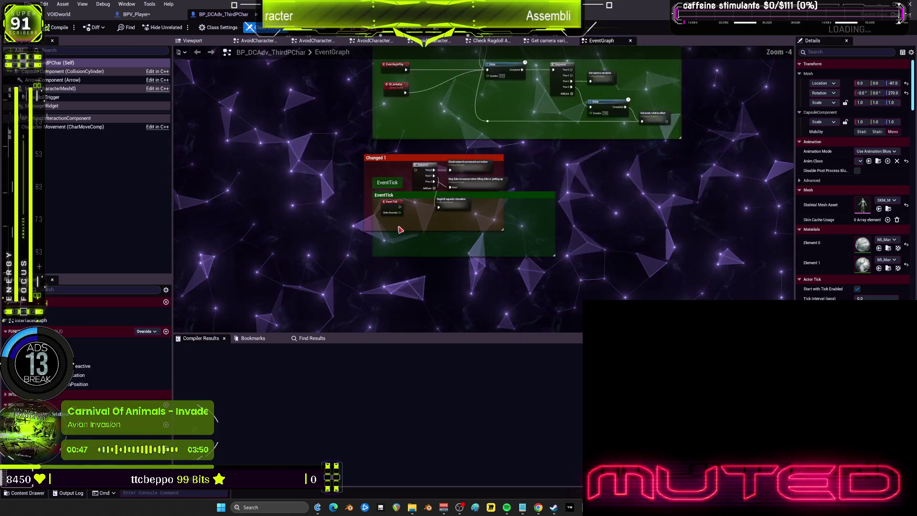
pyautogui.scroll(2, 402, 225)
# - Back in BPV_Player, open Find Results and ready its search box for 'dash'
pyautogui.click(143, 14)
pyautogui.scroll(-6, 544, 206)
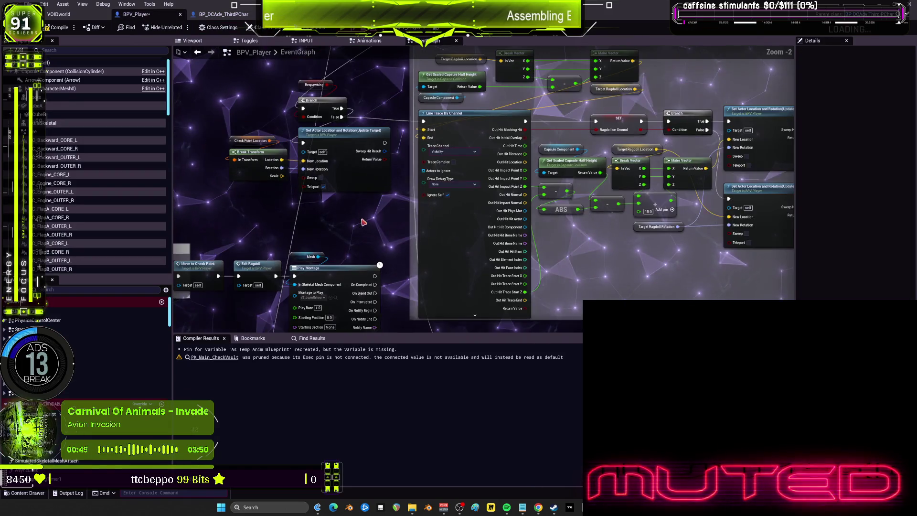
pyautogui.moveTo(543, 207); pyautogui.dragTo(214, 223)
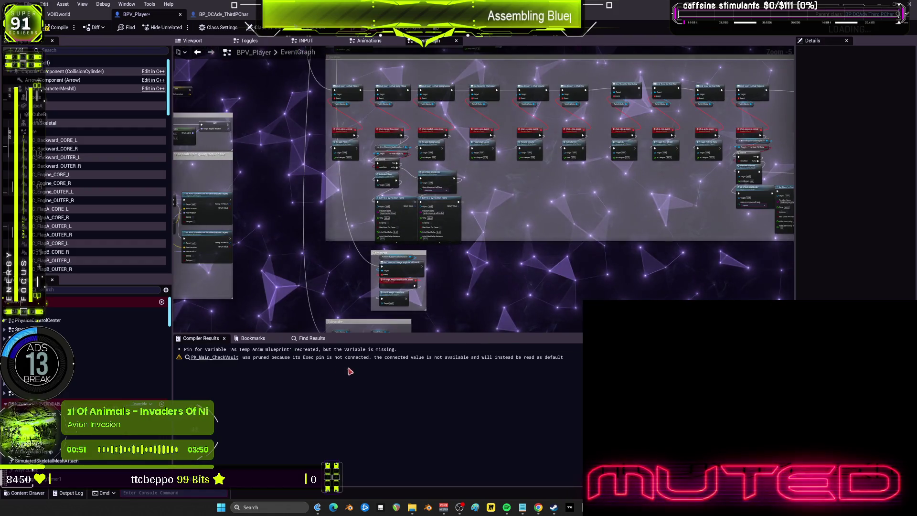
pyautogui.click(312, 338)
pyautogui.scroll(-2, 497, 127)
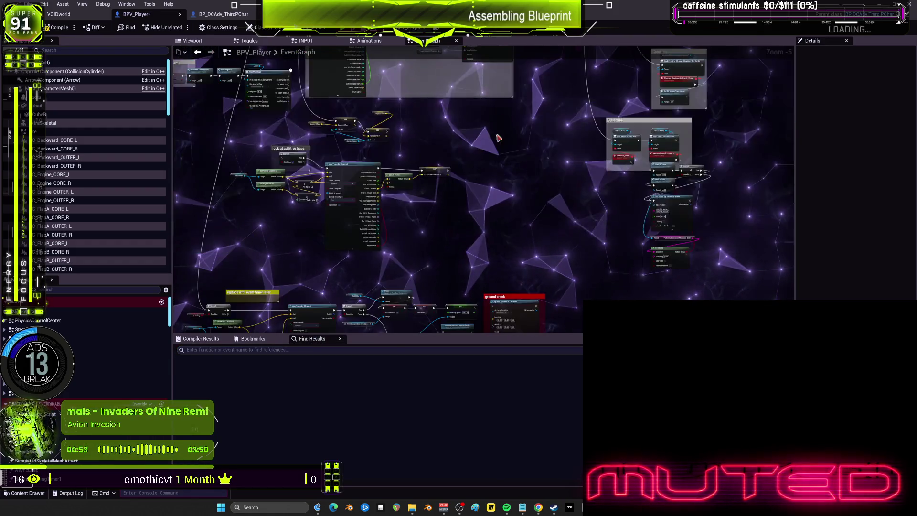
pyautogui.scroll(4, 407, 240)
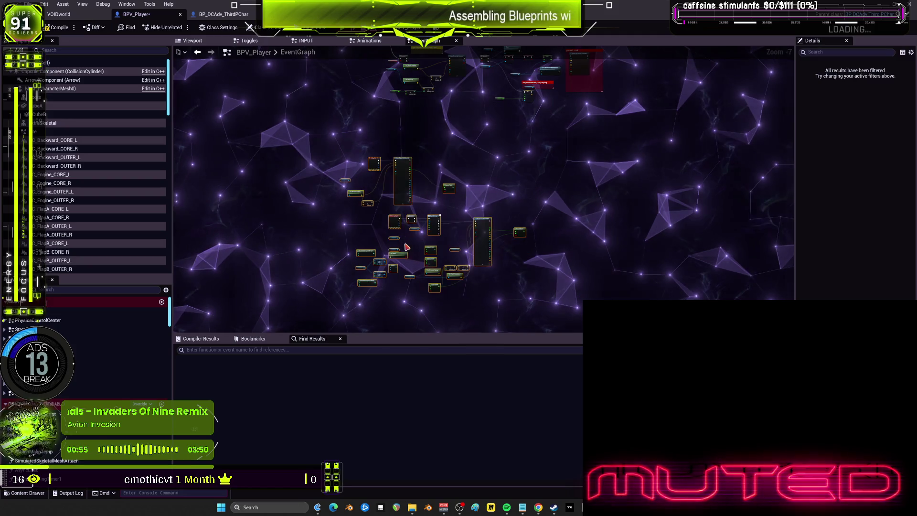
pyautogui.click(295, 350)
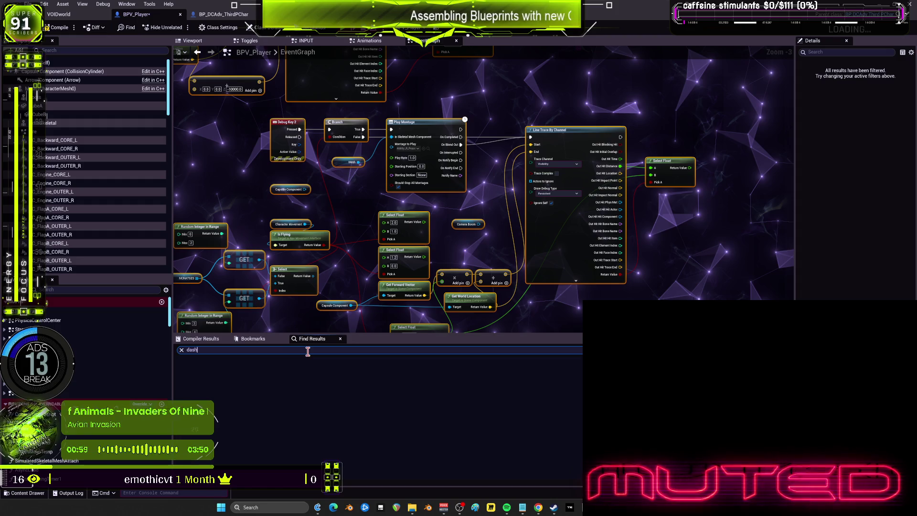
# - Search for 'dash' and jump to the Dash Distance node in the INPUT graph
pyautogui.press('Return')
pyautogui.scroll(-3, 225, 398)
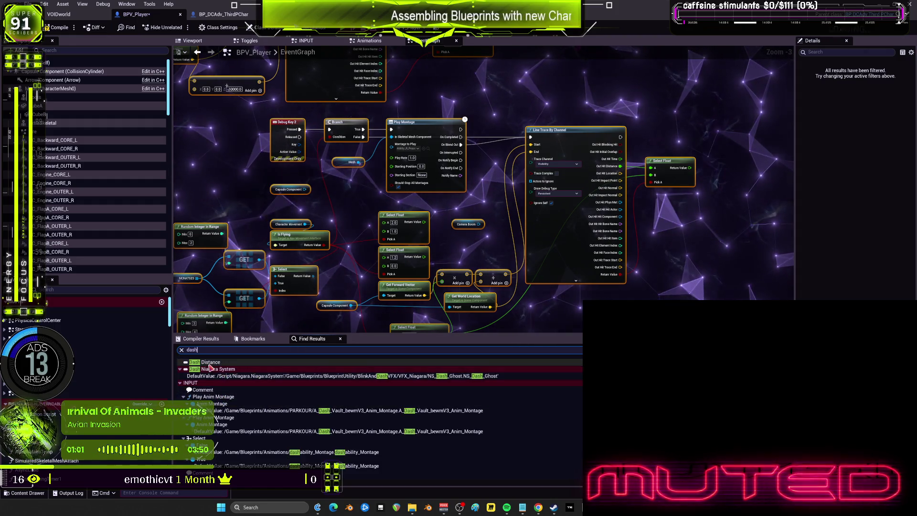
pyautogui.click(225, 463)
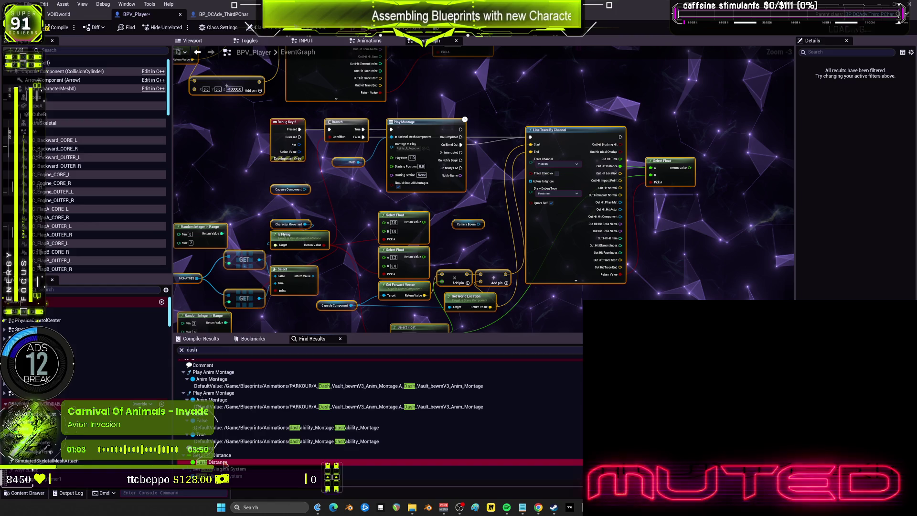
pyautogui.doubleClick(225, 463)
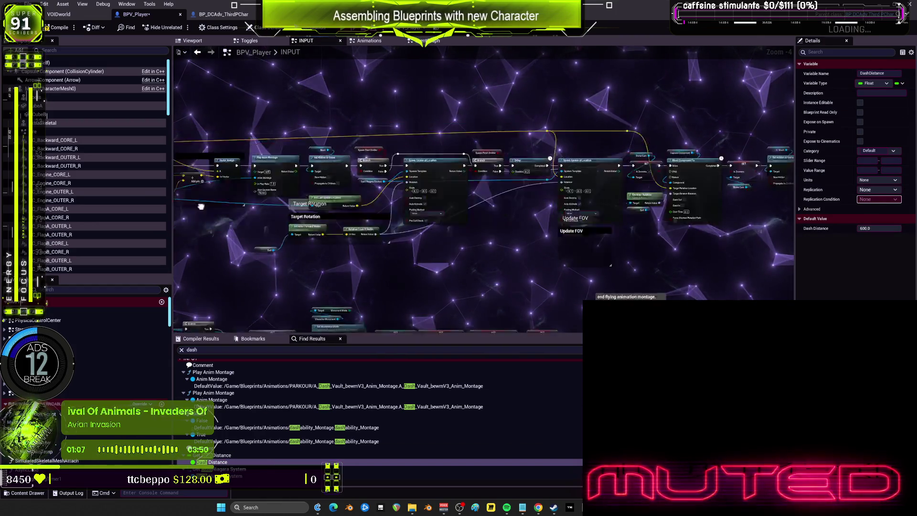
# - Frame the whole DASH node group near Update FOV and cut it out of INPUT
pyautogui.scroll(-4, 512, 205)
pyautogui.scroll(9, 480, 216)
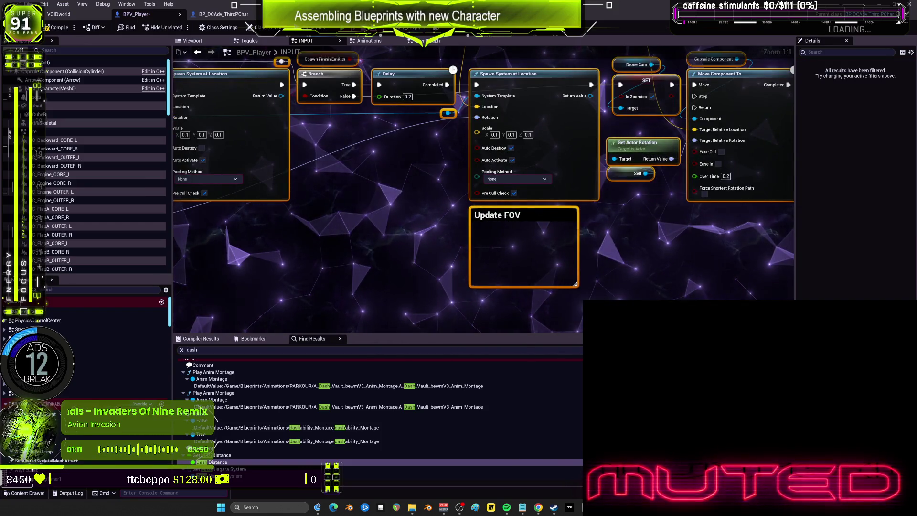
pyautogui.moveTo(406, 172); pyautogui.dragTo(433, 213)
pyautogui.scroll(-2, 311, 214)
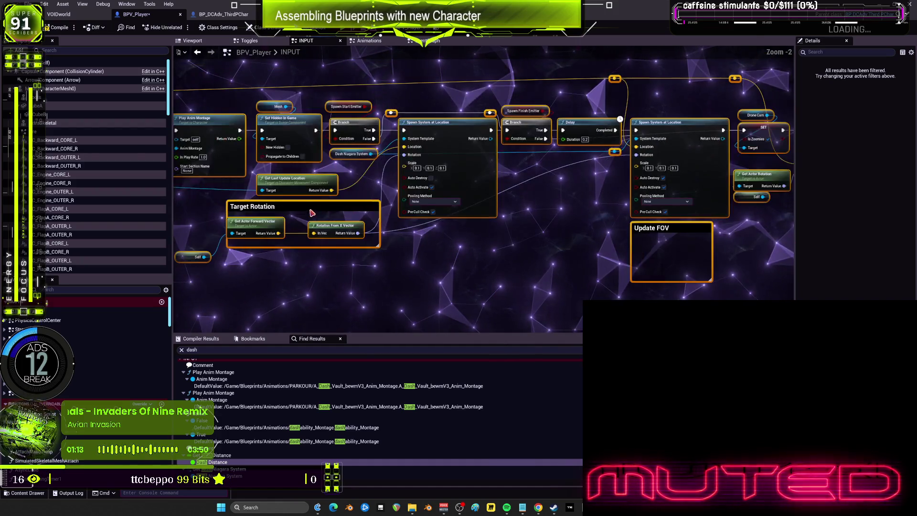
pyautogui.doubleClick(212, 462)
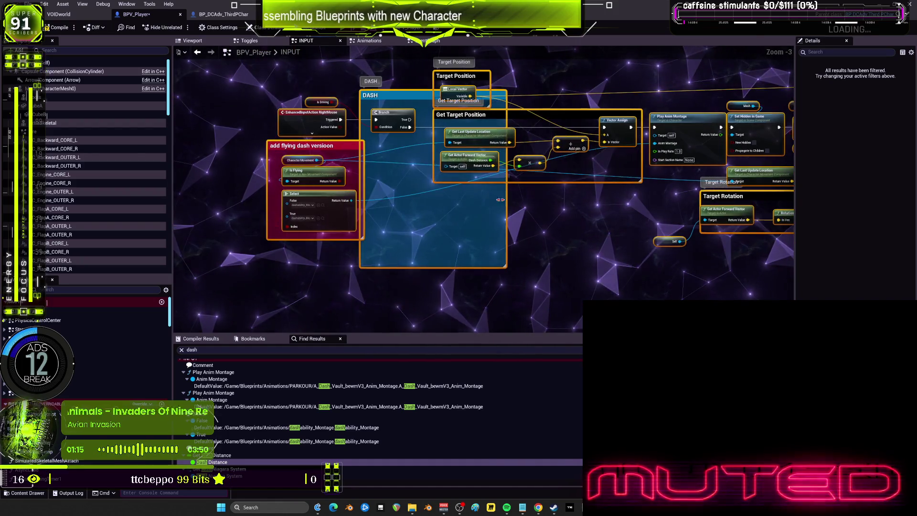
pyautogui.hotkey('alt', 'Left')
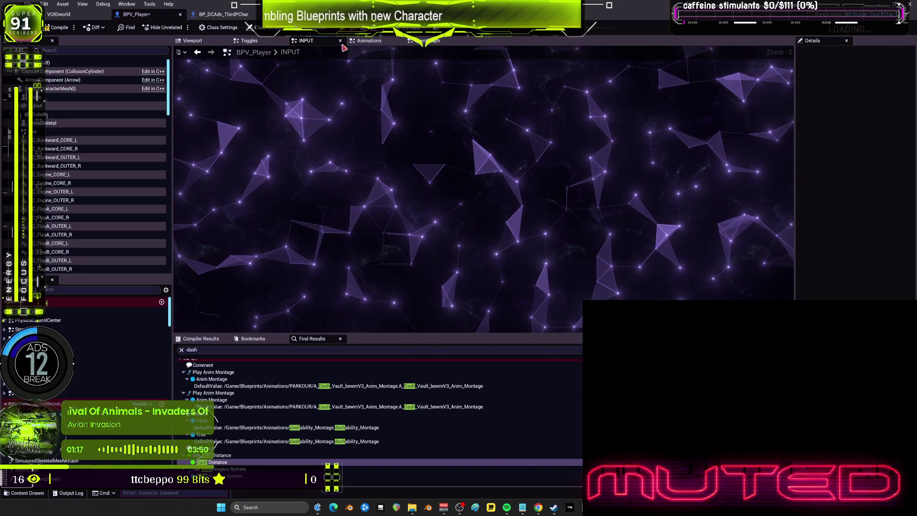
# - Paste the DASH node group into BPV_Player's EventGraph and deselect it
pyautogui.scroll(-5, 411, 236)
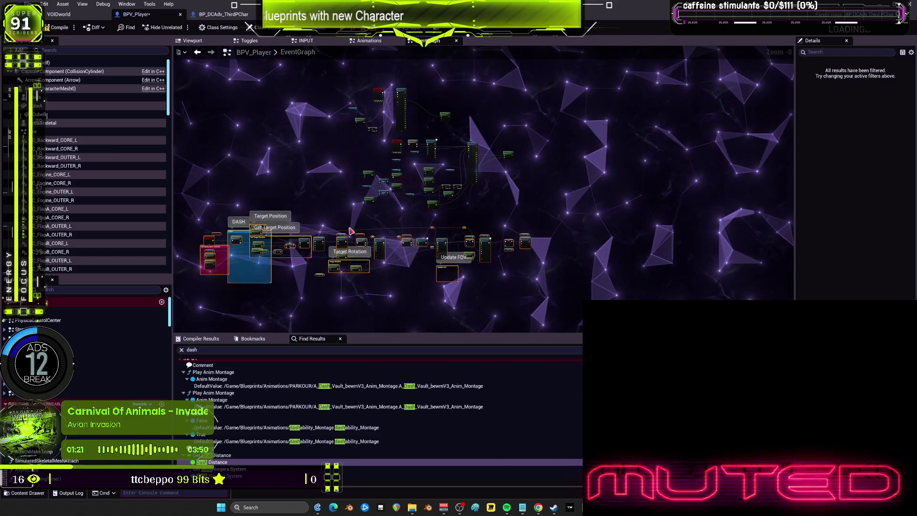
pyautogui.scroll(7, 333, 222)
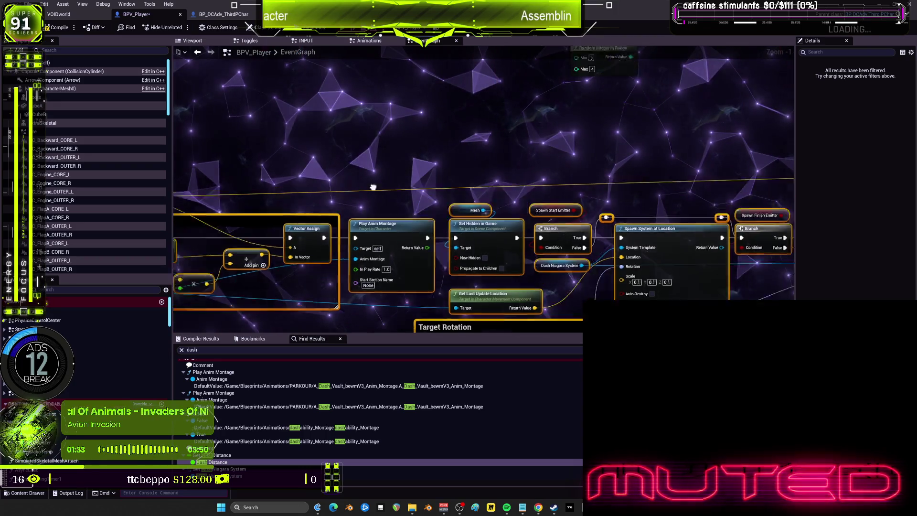
pyautogui.click(333, 112)
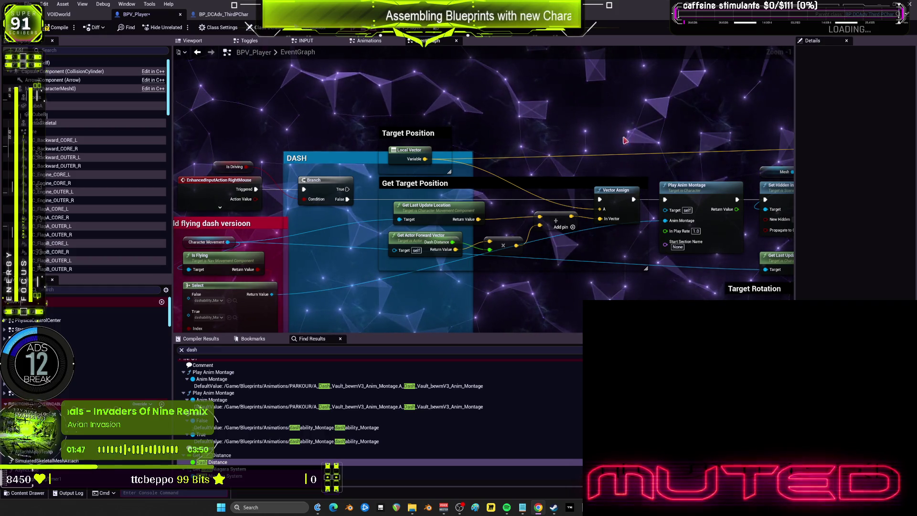
# - Review the pasted montage, Spawn System, Move Component To and Target Rotation nodes
pyautogui.moveTo(625, 145); pyautogui.dragTo(558, 161)
pyautogui.moveTo(601, 136); pyautogui.dragTo(306, 140)
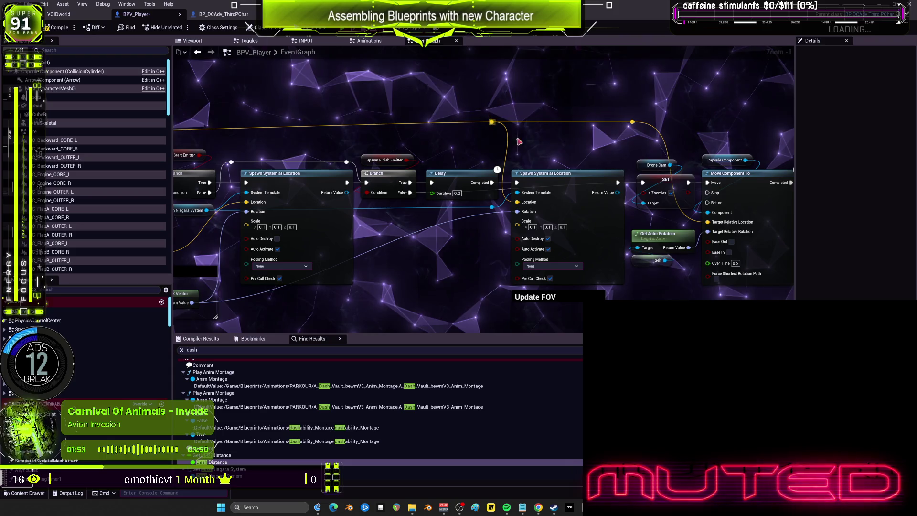
pyautogui.moveTo(624, 140); pyautogui.dragTo(394, 91)
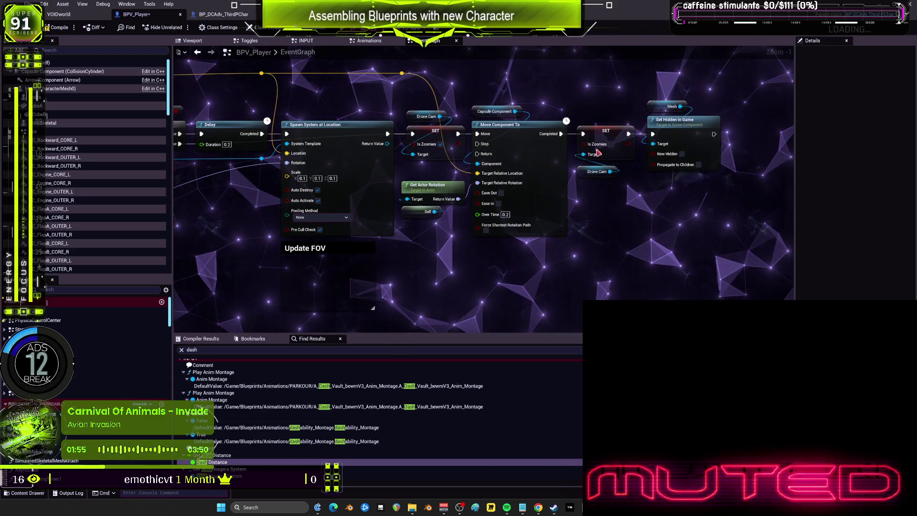
pyautogui.moveTo(369, 241)
pyautogui.mouseDown()
pyautogui.moveTo(505, 249)
pyautogui.moveTo(342, 198)
pyautogui.mouseUp()
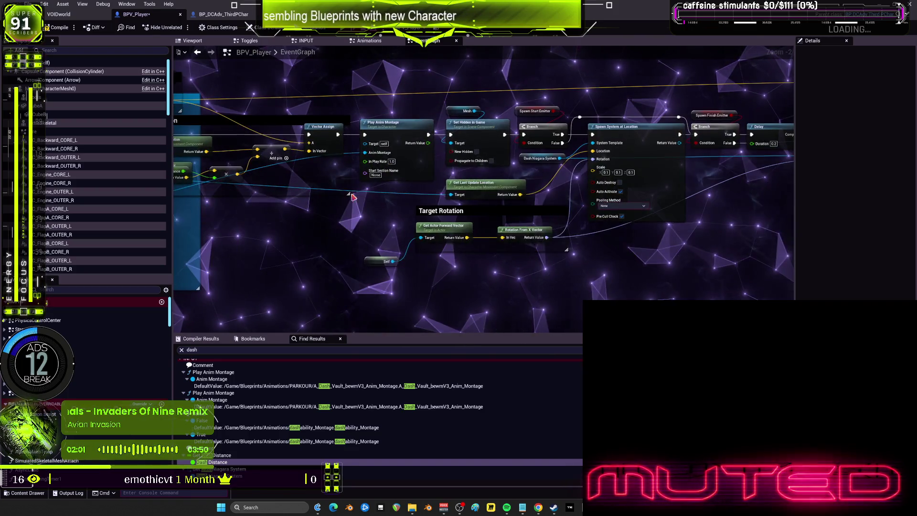
pyautogui.moveTo(547, 280); pyautogui.dragTo(460, 252)
pyautogui.rightClick(462, 246)
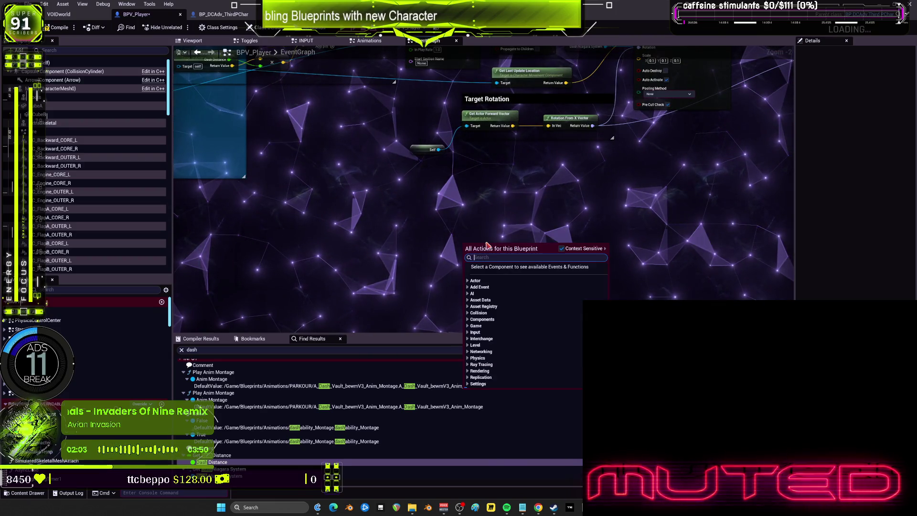
# - Cancel the 'dash' node search, compile BPV_Player with one warning, and return to VOIDWorld
pyautogui.write('dash')
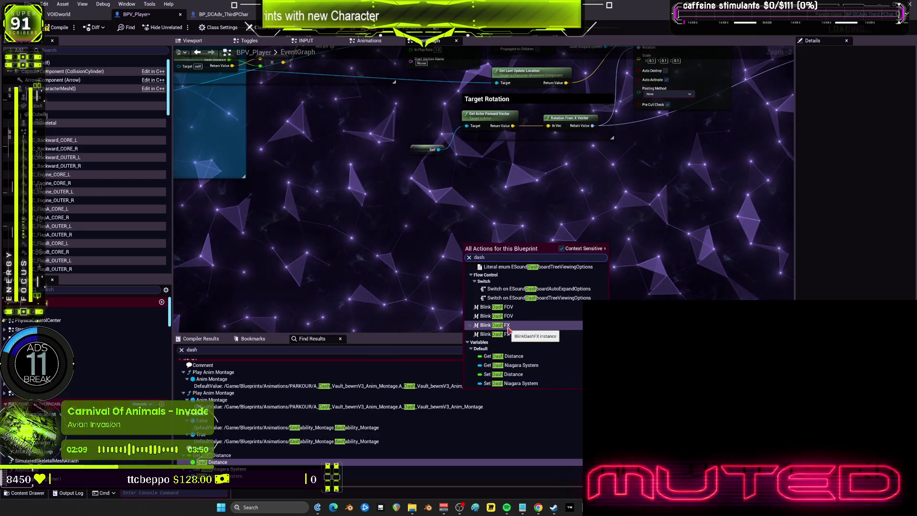
pyautogui.press('Escape')
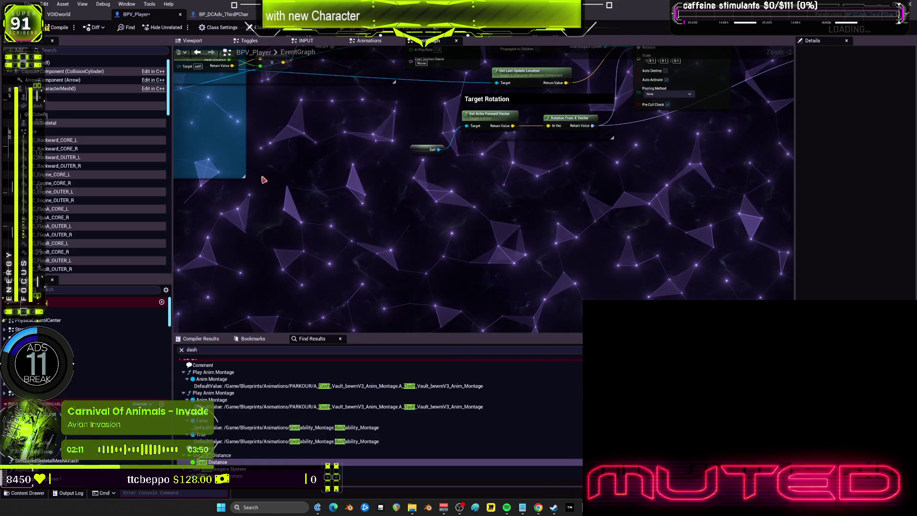
pyautogui.click(59, 28)
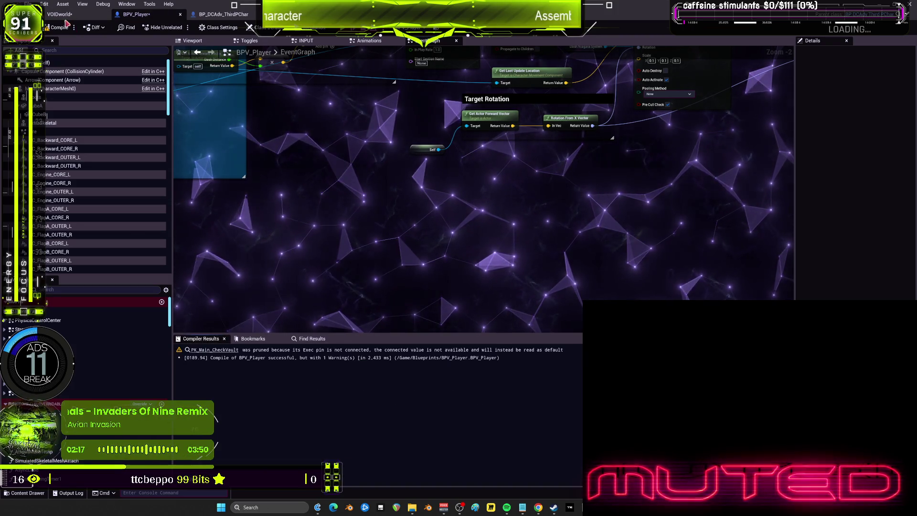
pyautogui.click(59, 14)
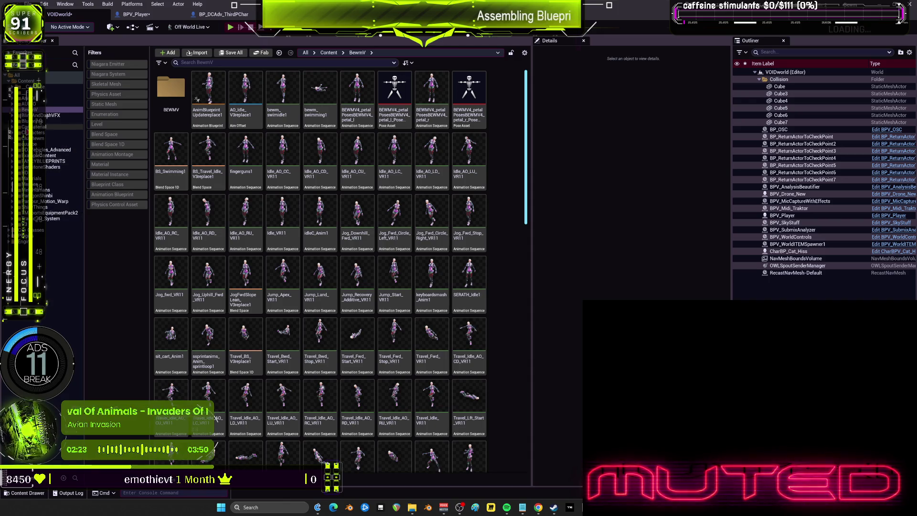
# - Search all Content for 'dash' and compare the two BlinkAndDashFX_UsageExample assets' paths
pyautogui.doubleClick(49, 117)
pyautogui.click(46, 122)
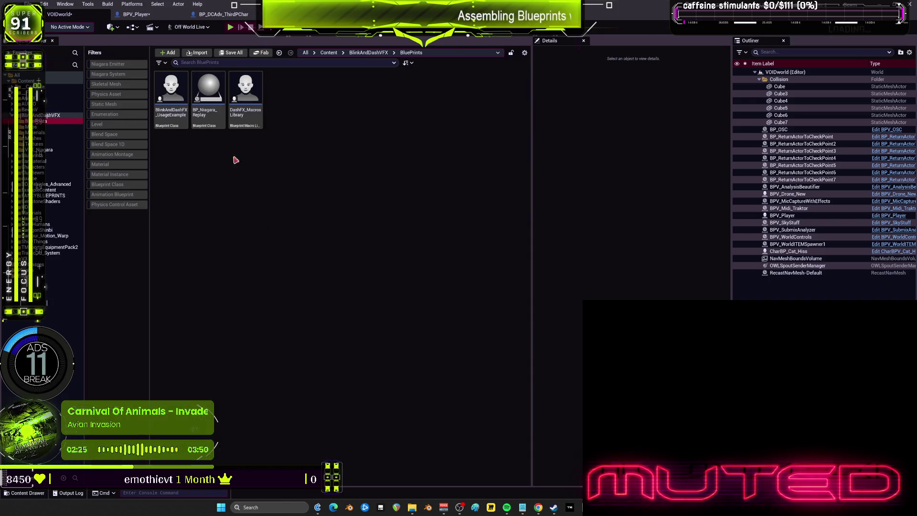
pyautogui.click(57, 81)
pyautogui.write('dash')
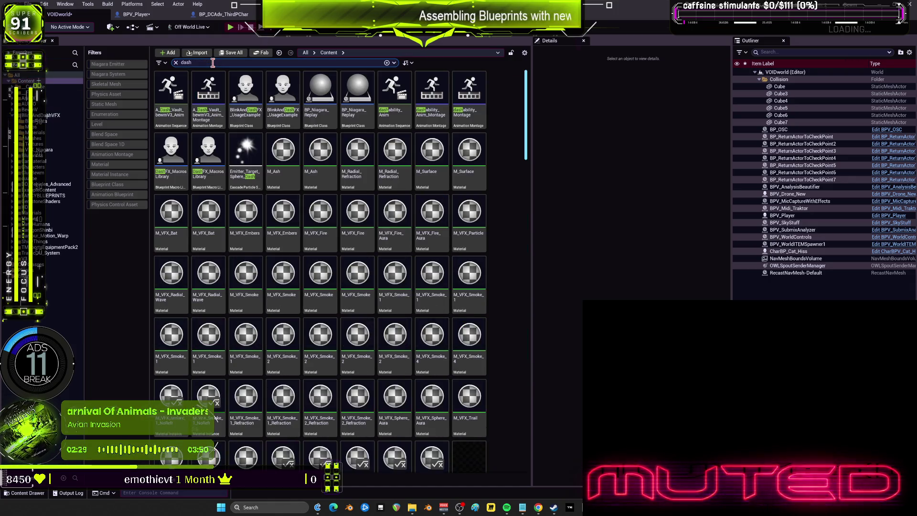
pyautogui.click(260, 123)
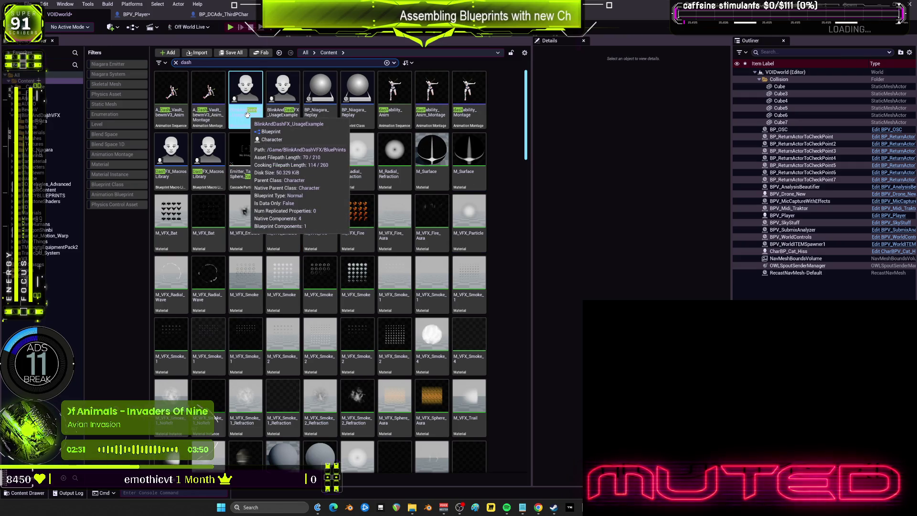
pyautogui.click(275, 112)
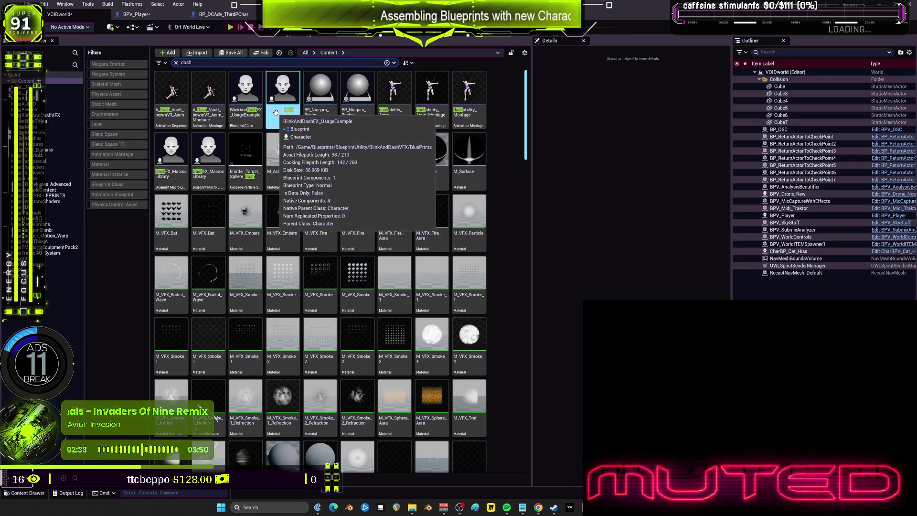
pyautogui.click(546, 219)
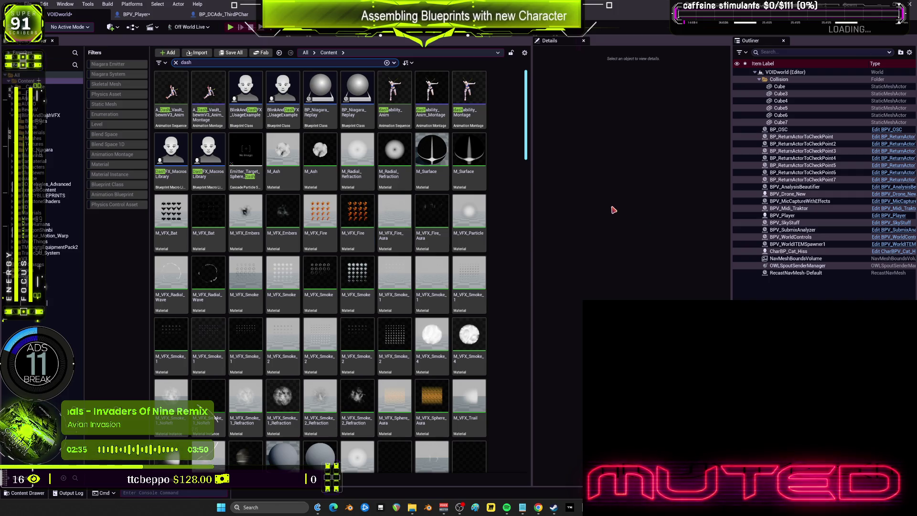
pyautogui.click(247, 113)
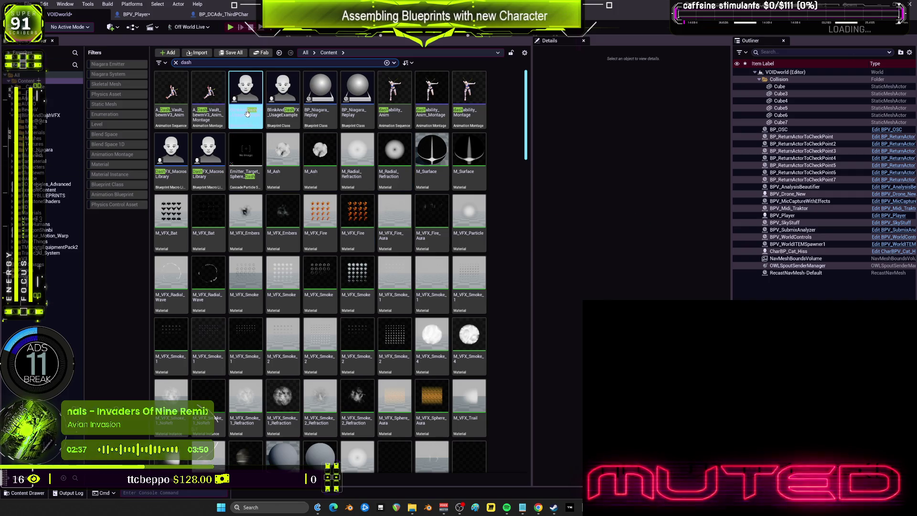
pyautogui.click(461, 177)
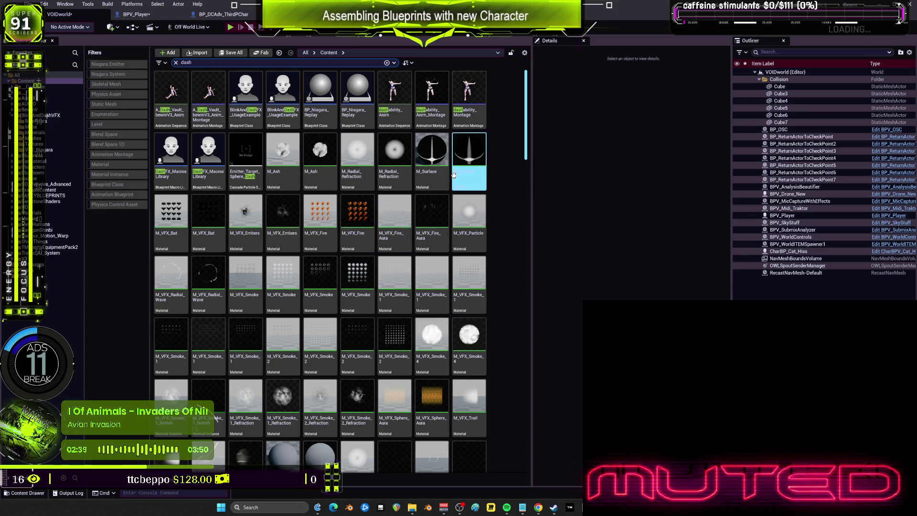
# - Rename the duplicate usage example to BlinkAndDashFX_OLD and macro library to DashFX_OLD
pyautogui.click(283, 111)
pyautogui.press('F2')
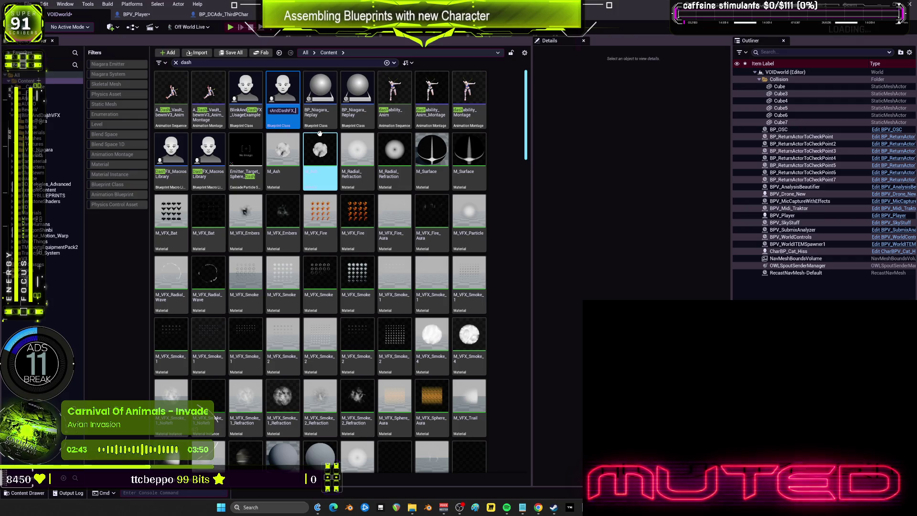
pyautogui.press('Return')
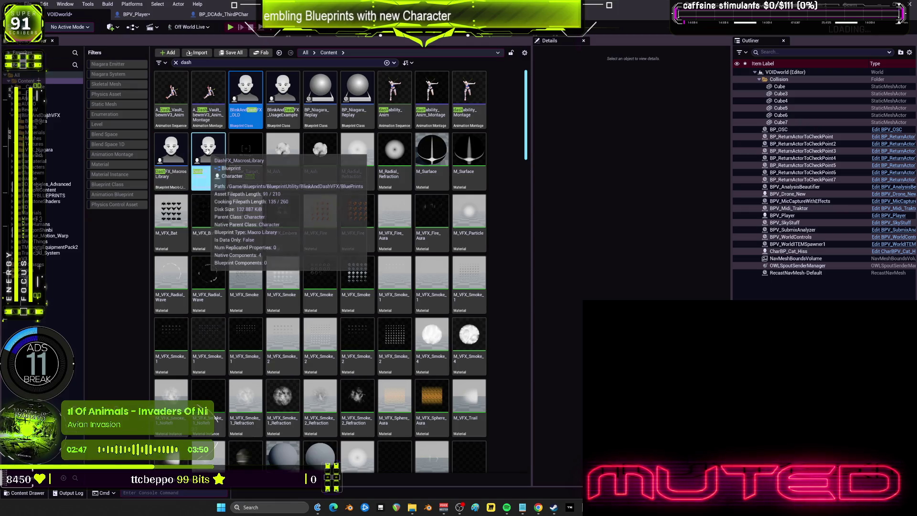
pyautogui.click(207, 151)
pyautogui.press('F2')
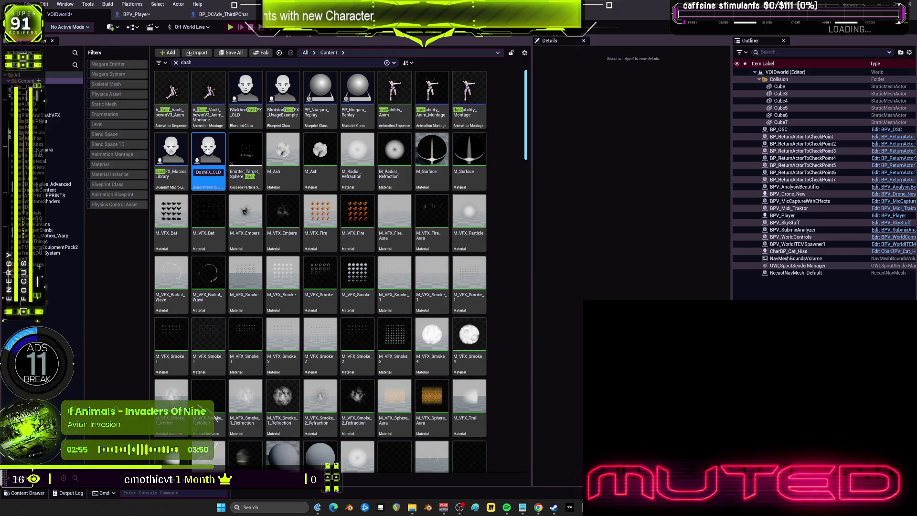
pyautogui.press('Return')
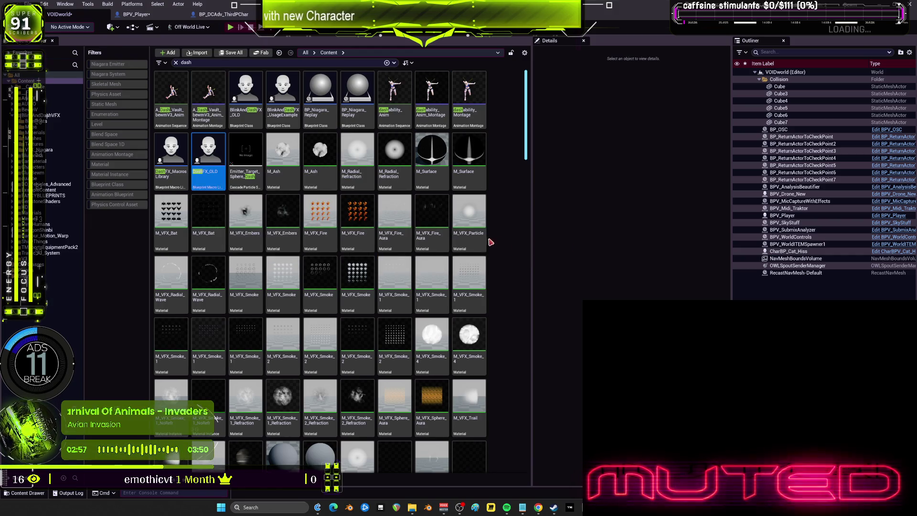
# - Open BlinkAndDashFX_OLD to view its DASH graph with Dash Distance 1000.0
pyautogui.scroll(-15, 506, 241)
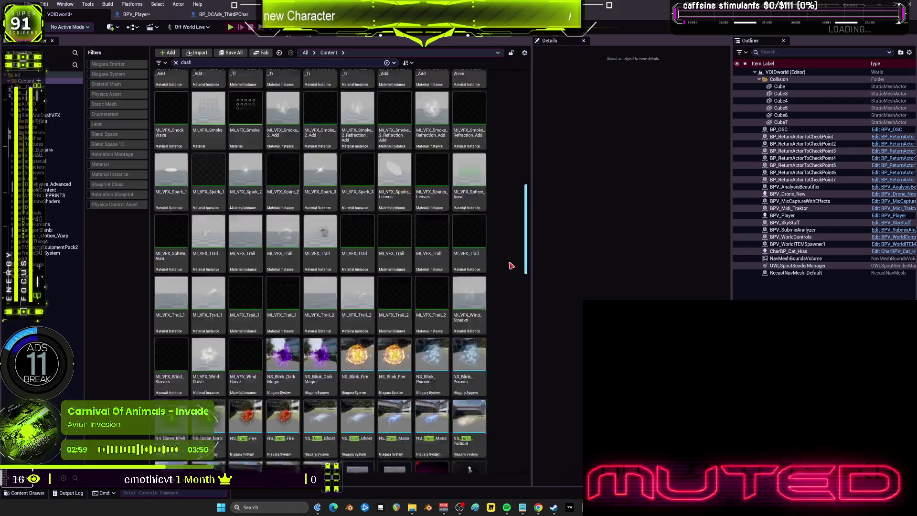
pyautogui.scroll(-5, 507, 239)
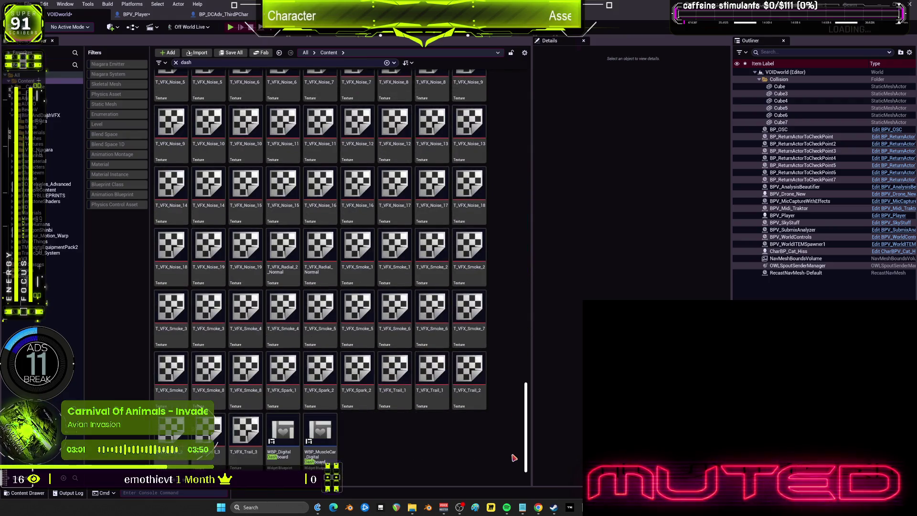
pyautogui.scroll(20, 505, 131)
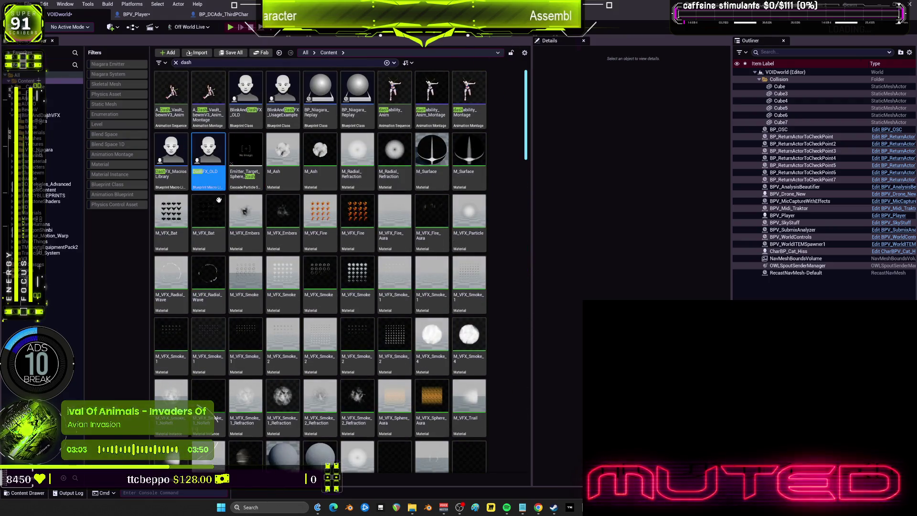
pyautogui.doubleClick(245, 95)
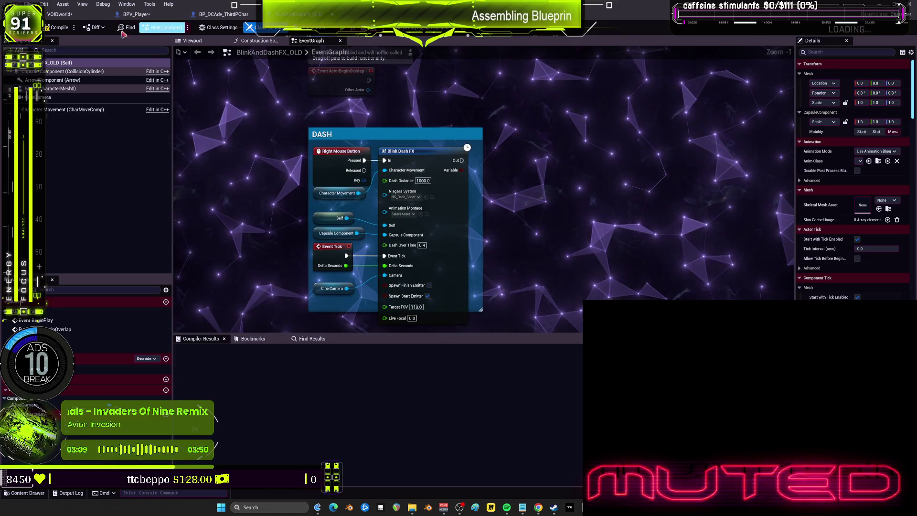
# - Open BlinkAndDashFX_UsageExample and step into its Blink Dash FX macro graph in DashFX_MacrosLibrary
pyautogui.click(66, 17)
pyautogui.doubleClick(283, 87)
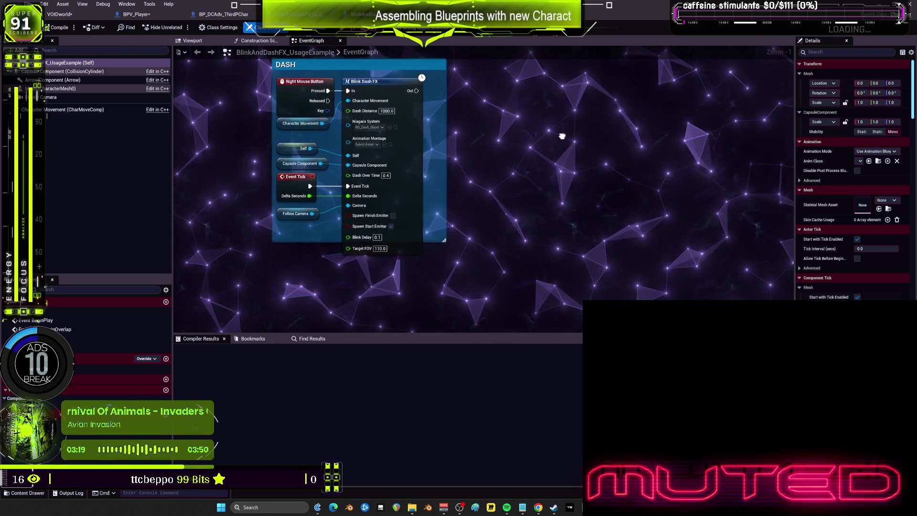
pyautogui.moveTo(487, 119); pyautogui.dragTo(487, 120)
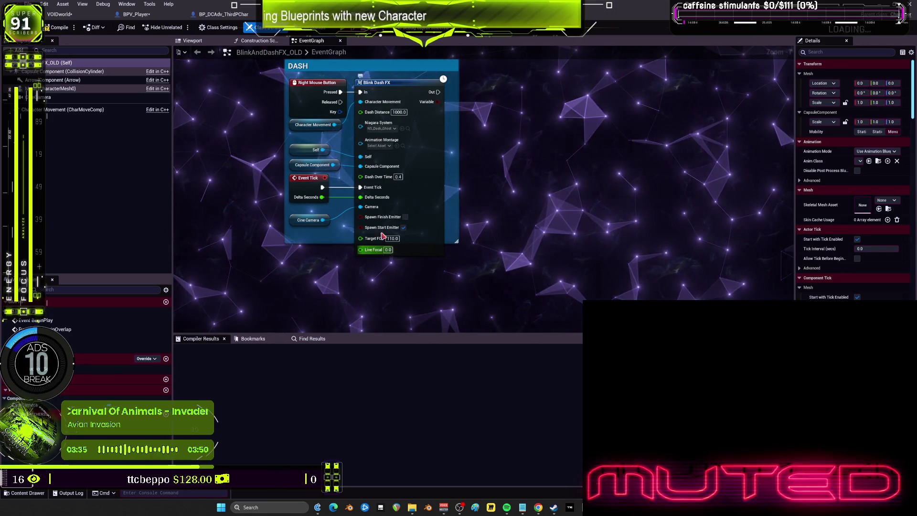
pyautogui.doubleClick(385, 88)
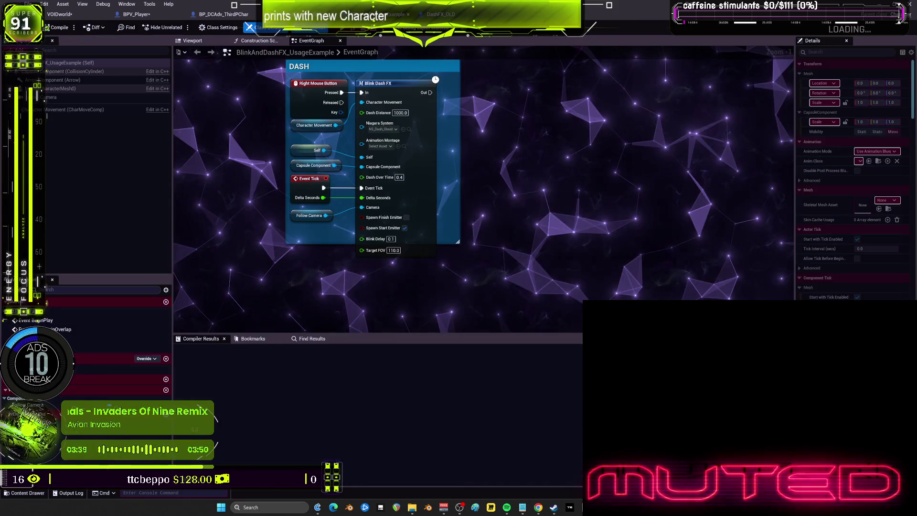
pyautogui.scroll(-3, 433, 179)
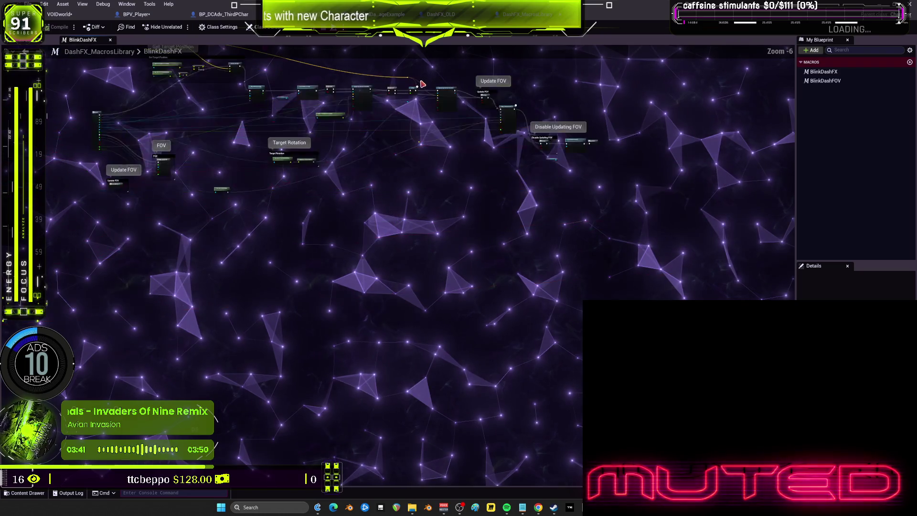
pyautogui.scroll(2, 432, 180)
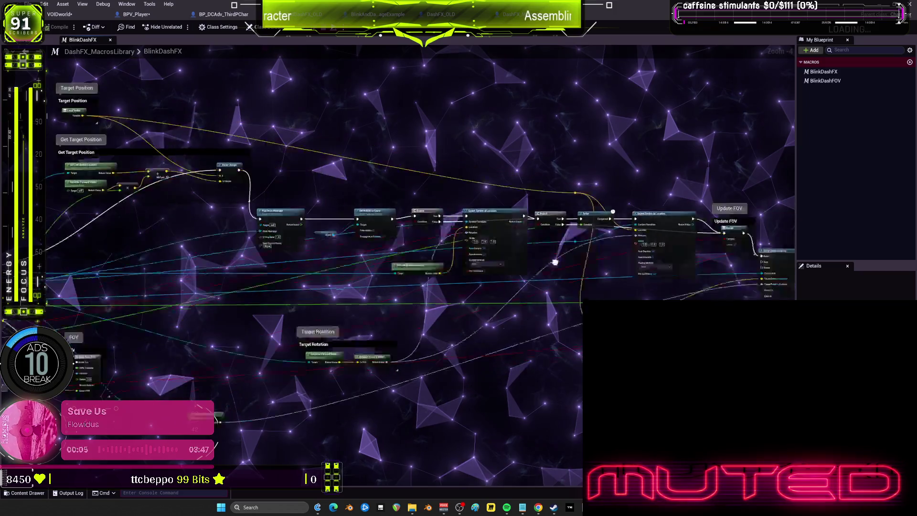
pyautogui.scroll(2, 415, 249)
pyautogui.moveTo(826, 319); pyautogui.dragTo(493, 227)
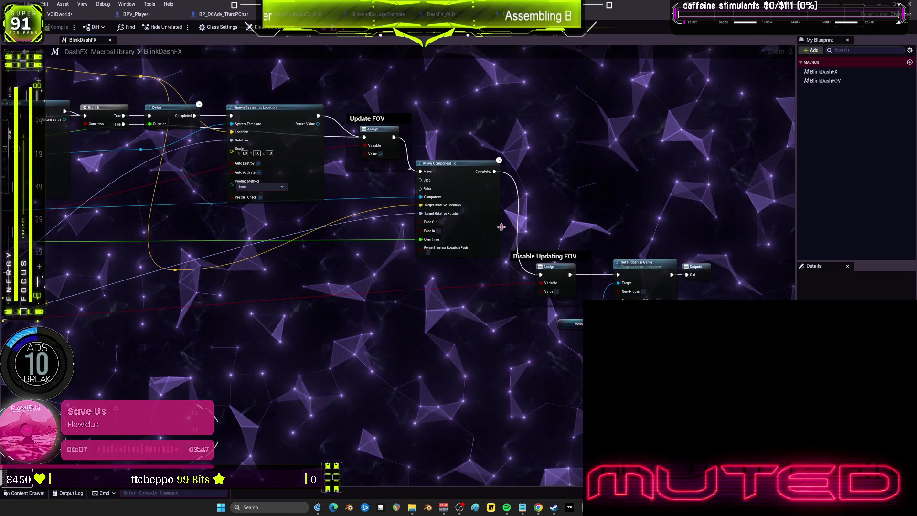